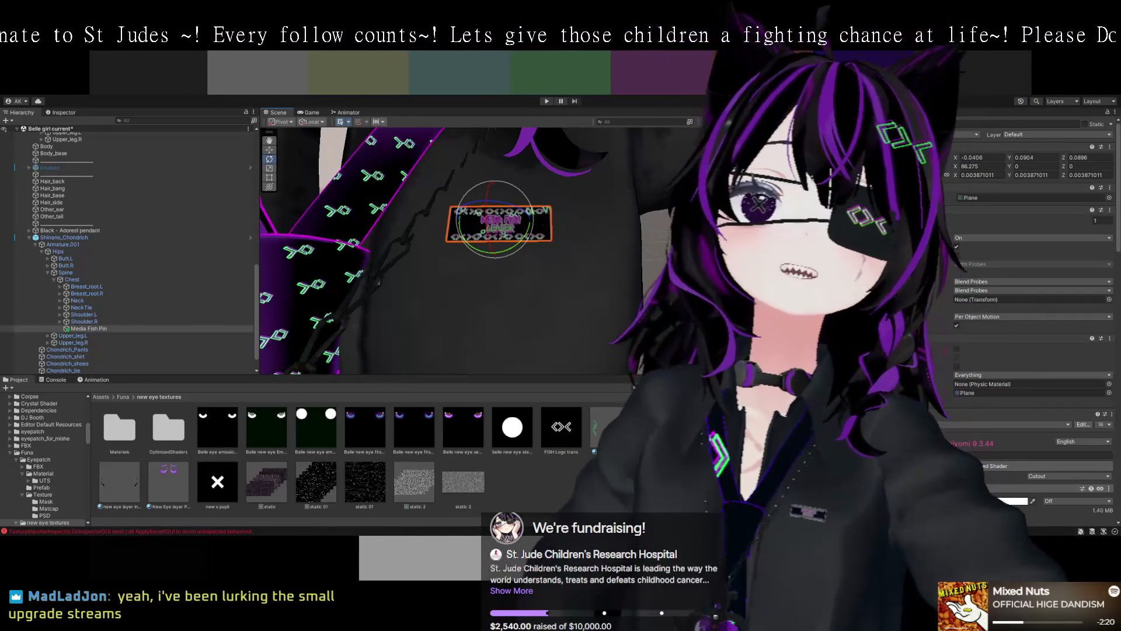
# - Select the Venti pendant necklace and frame it in the Scene view
pyautogui.scroll(-3, 659, 252)
pyautogui.moveTo(656, 250)
pyautogui.mouseDown()
pyautogui.moveTo(646, 280)
pyautogui.moveTo(680, 183)
pyautogui.moveTo(599, 232)
pyautogui.mouseUp()
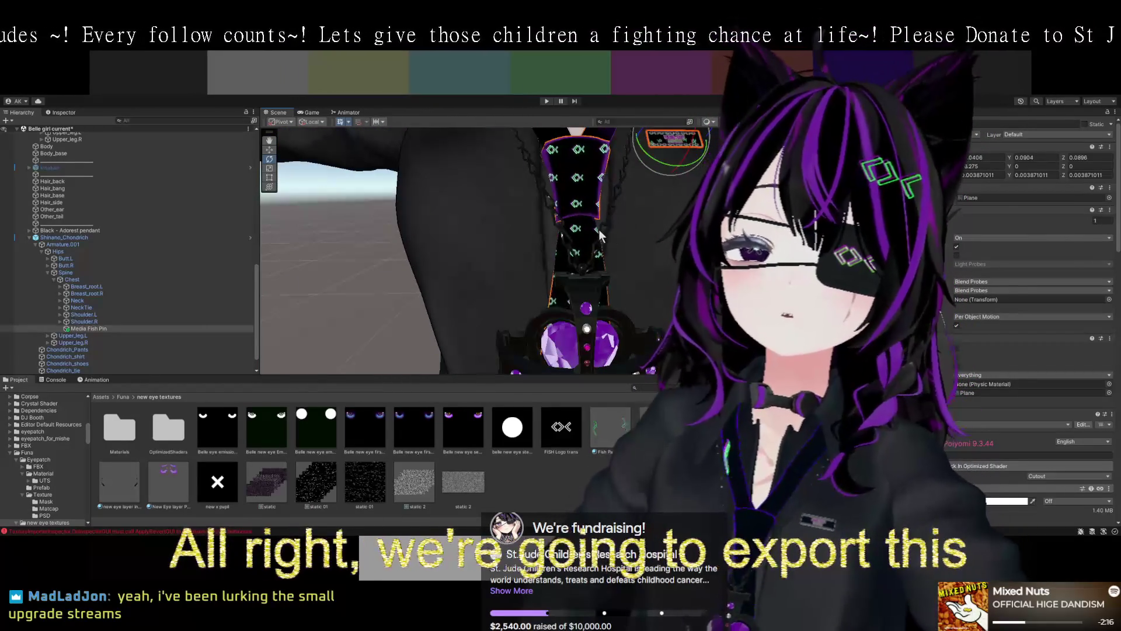
pyautogui.click(601, 240)
pyautogui.press('f')
pyautogui.moveTo(668, 283); pyautogui.dragTo(639, 257)
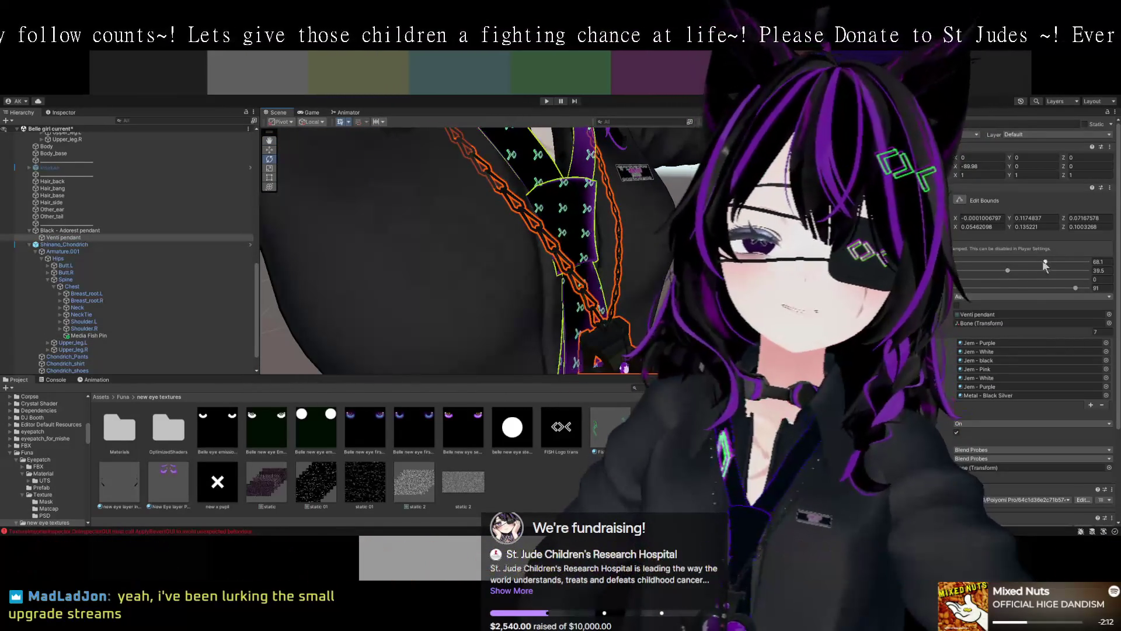
# - Raise the pendant's two settings from 68.1 to 76.1 and from 39.5 to about 57.8
pyautogui.moveTo(1043, 261); pyautogui.dragTo(1057, 264)
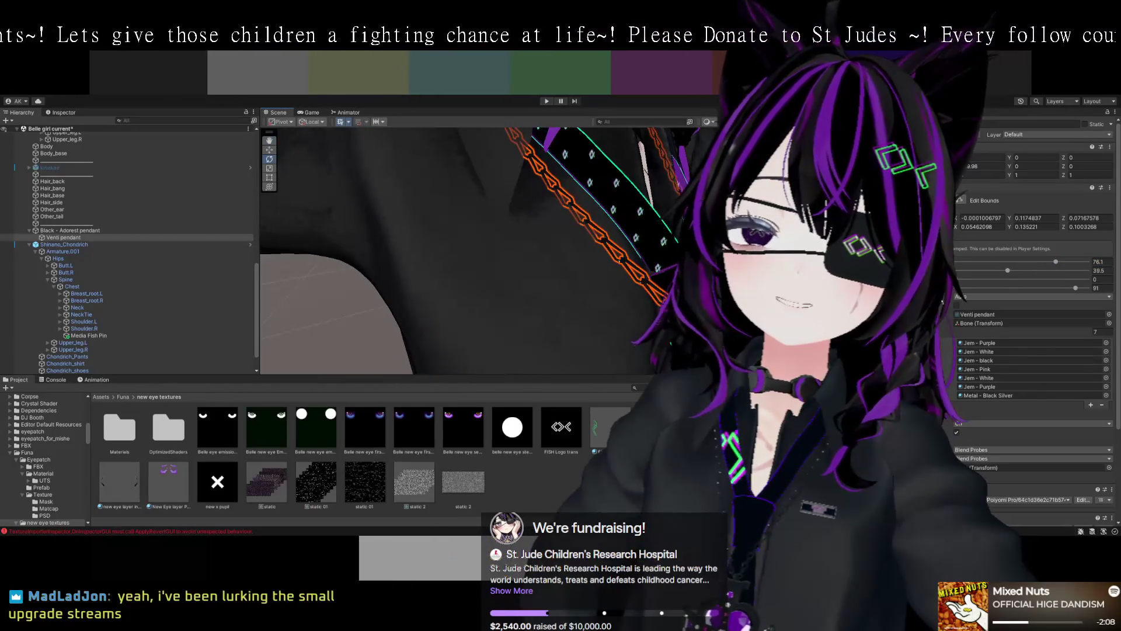
pyautogui.moveTo(561, 246)
pyautogui.mouseDown()
pyautogui.moveTo(530, 228)
pyautogui.moveTo(551, 306)
pyautogui.mouseUp()
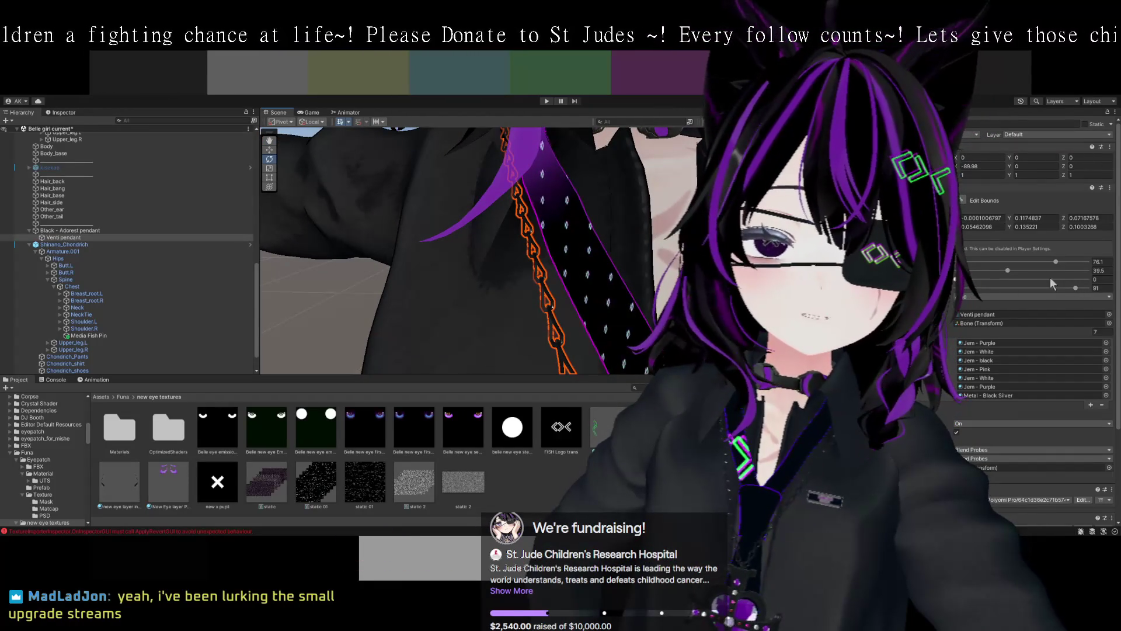
pyautogui.click(1007, 271)
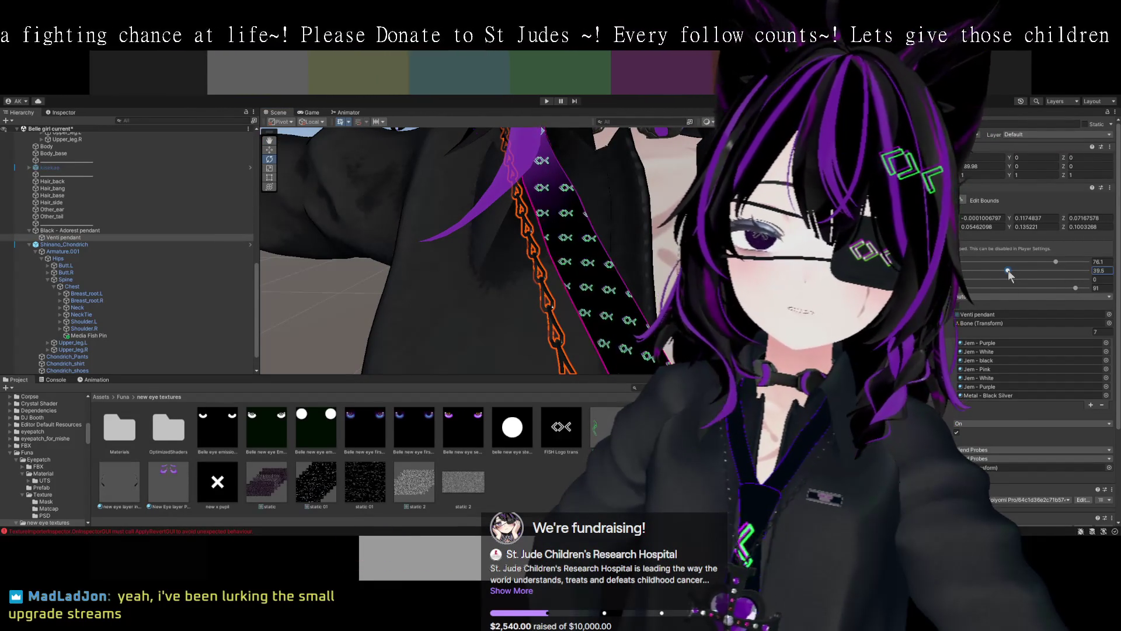
pyautogui.moveTo(1013, 271); pyautogui.dragTo(1030, 272)
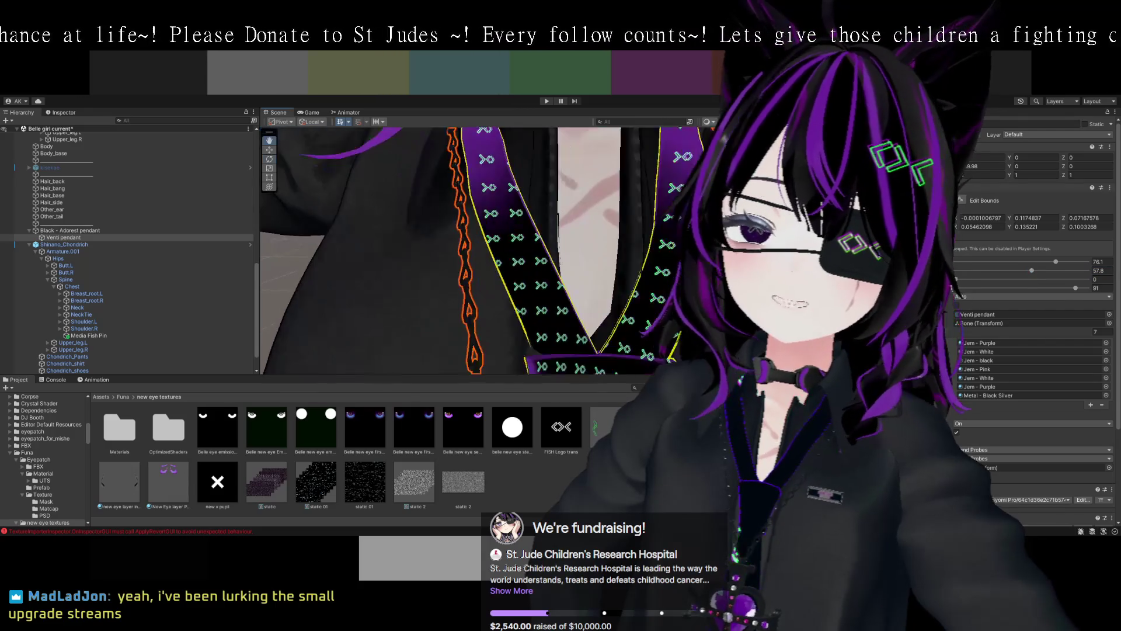
pyautogui.scroll(5, 572, 254)
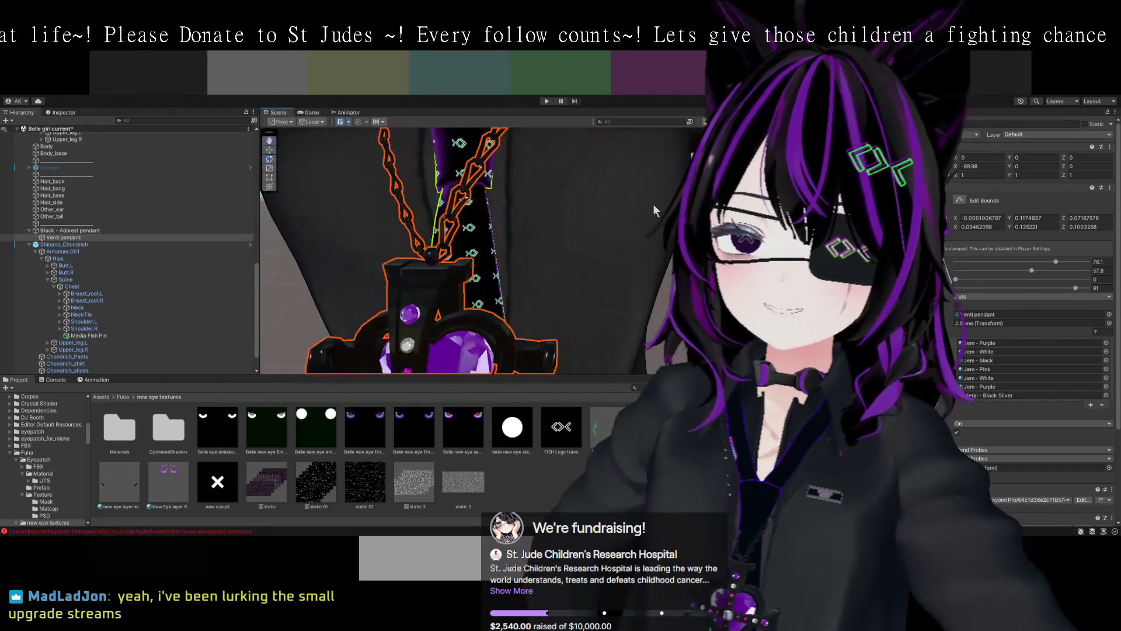
pyautogui.moveTo(572, 253)
pyautogui.mouseDown()
pyautogui.moveTo(529, 280)
pyautogui.moveTo(598, 286)
pyautogui.mouseUp()
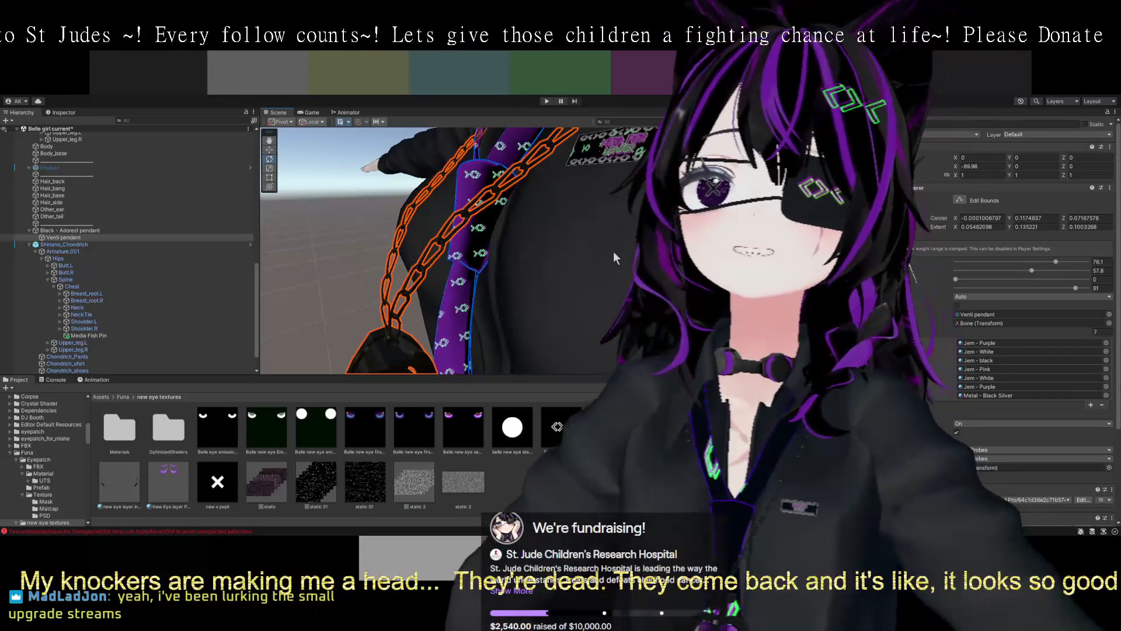
pyautogui.scroll(-5, 593, 254)
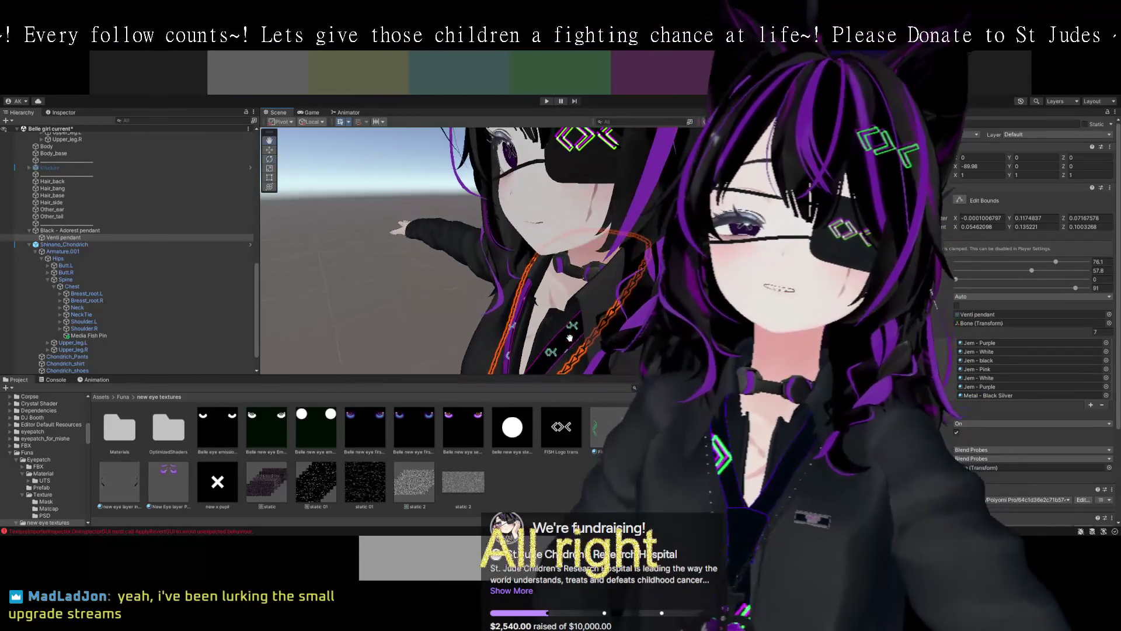
pyautogui.moveTo(592, 311)
pyautogui.mouseDown()
pyautogui.moveTo(579, 209)
pyautogui.moveTo(622, 288)
pyautogui.mouseUp()
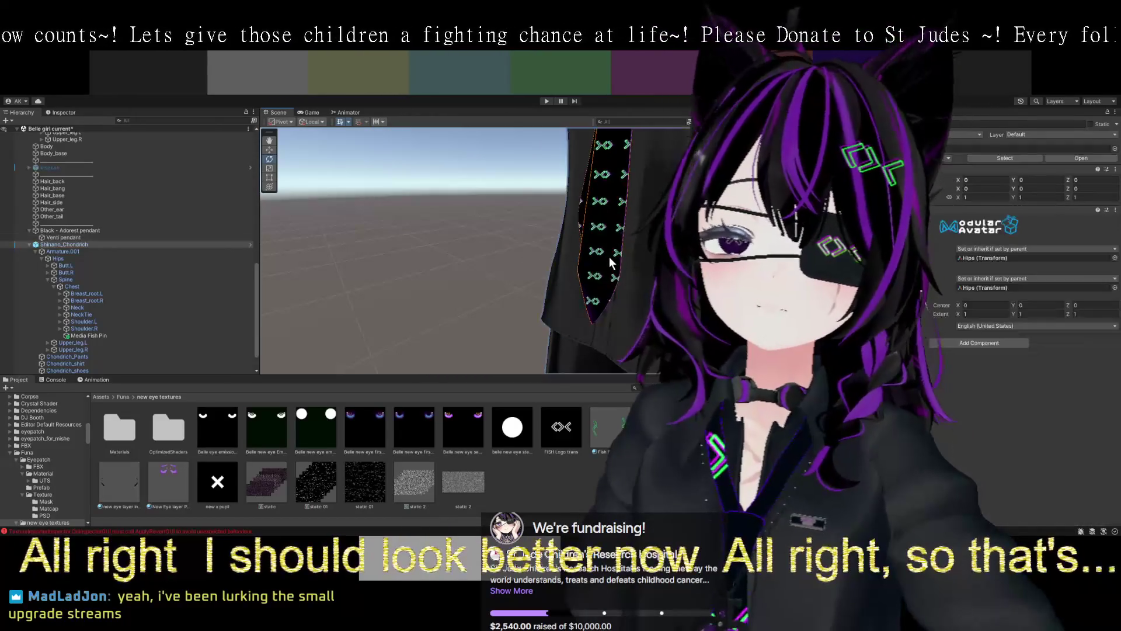
# - Select the tie and set its texture tiling value to 20
pyautogui.click(608, 257)
pyautogui.scroll(-10, 949, 387)
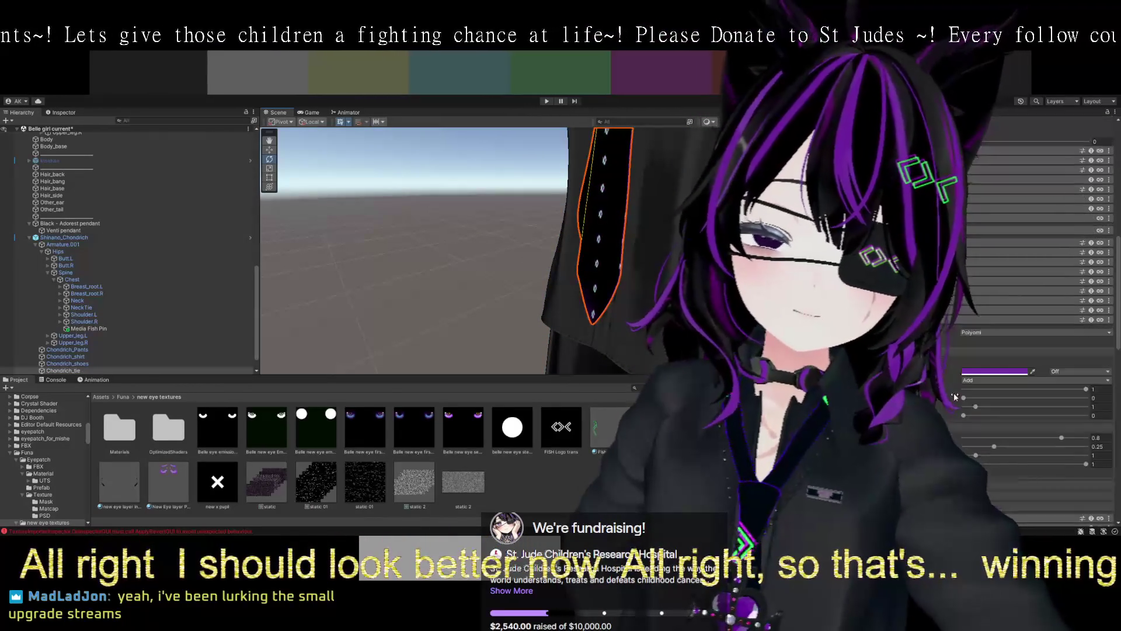
pyautogui.scroll(-5, 949, 386)
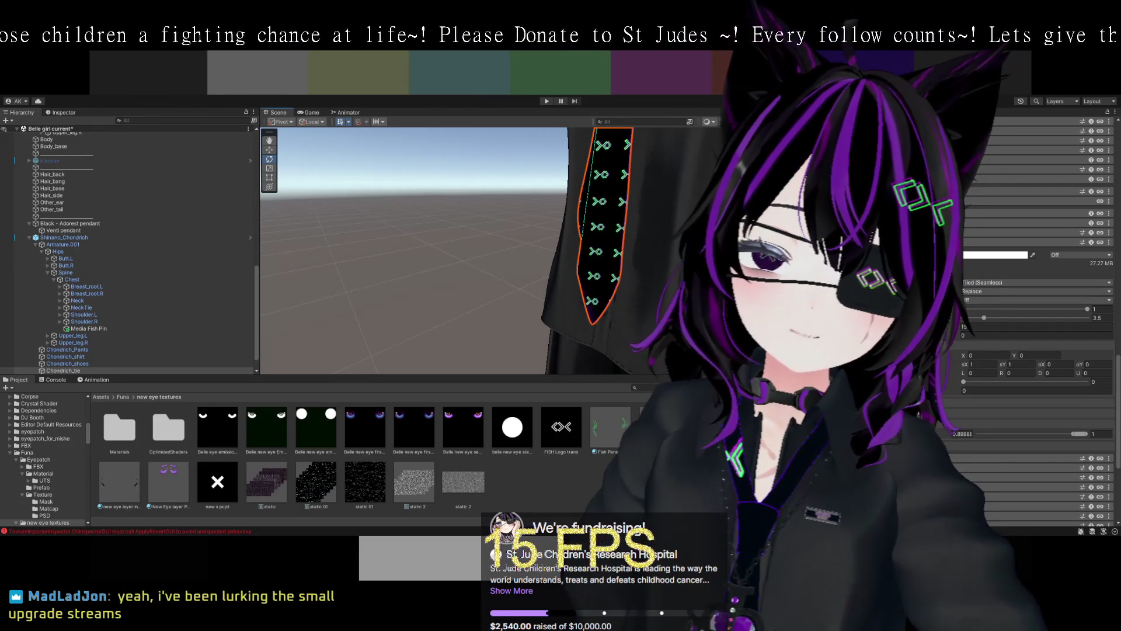
pyautogui.doubleClick(979, 326)
pyautogui.write('30')
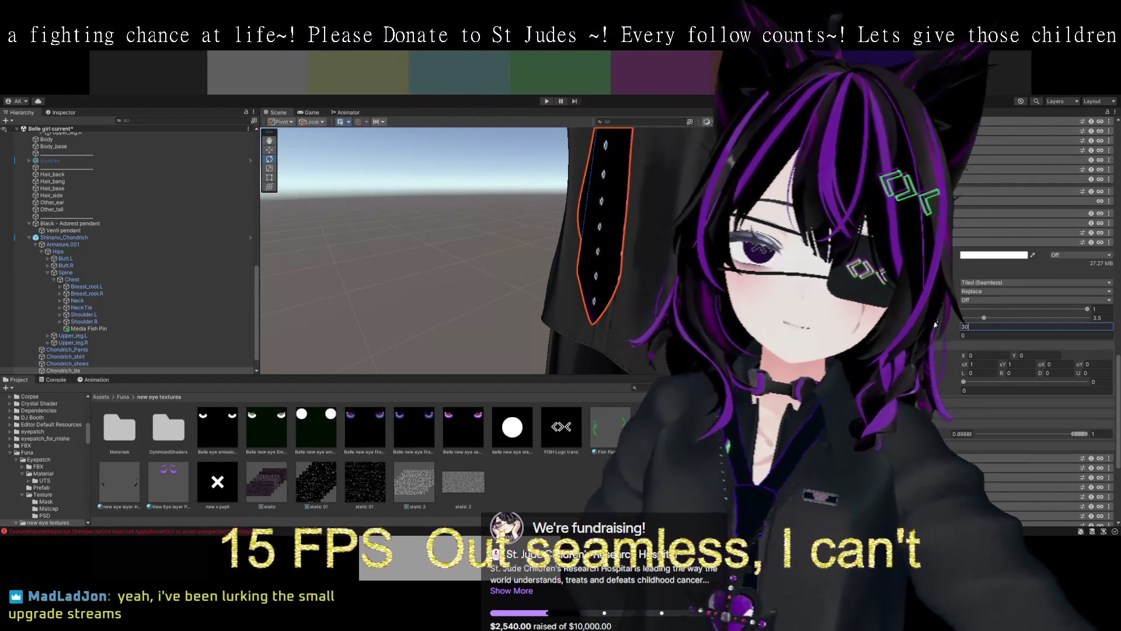
pyautogui.doubleClick(972, 324)
pyautogui.write('45')
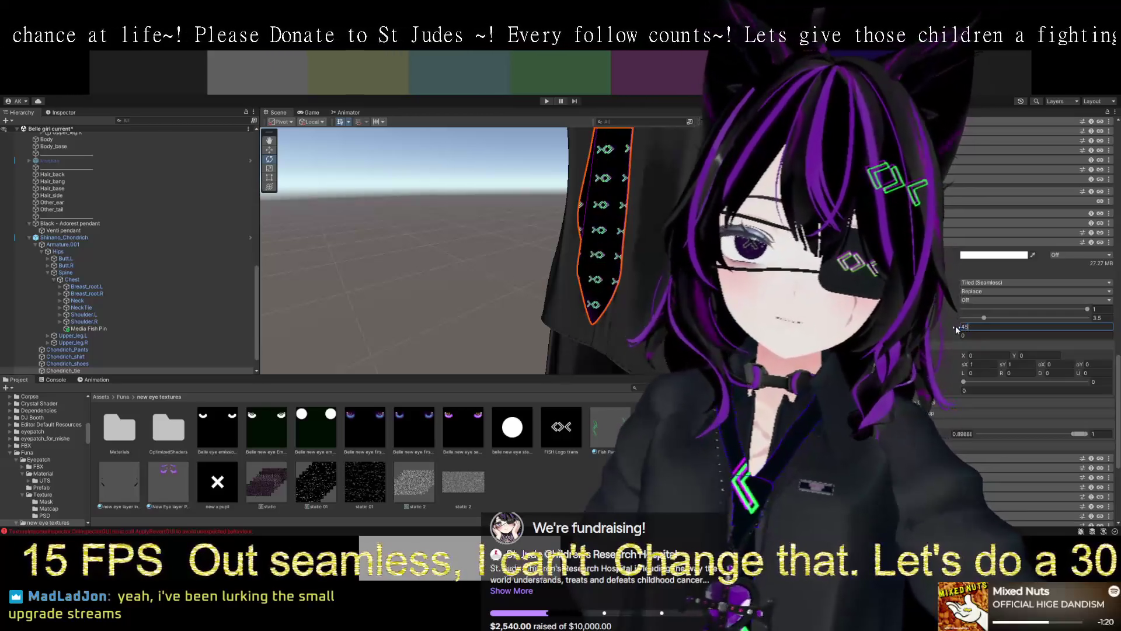
pyautogui.press('BackSpace')
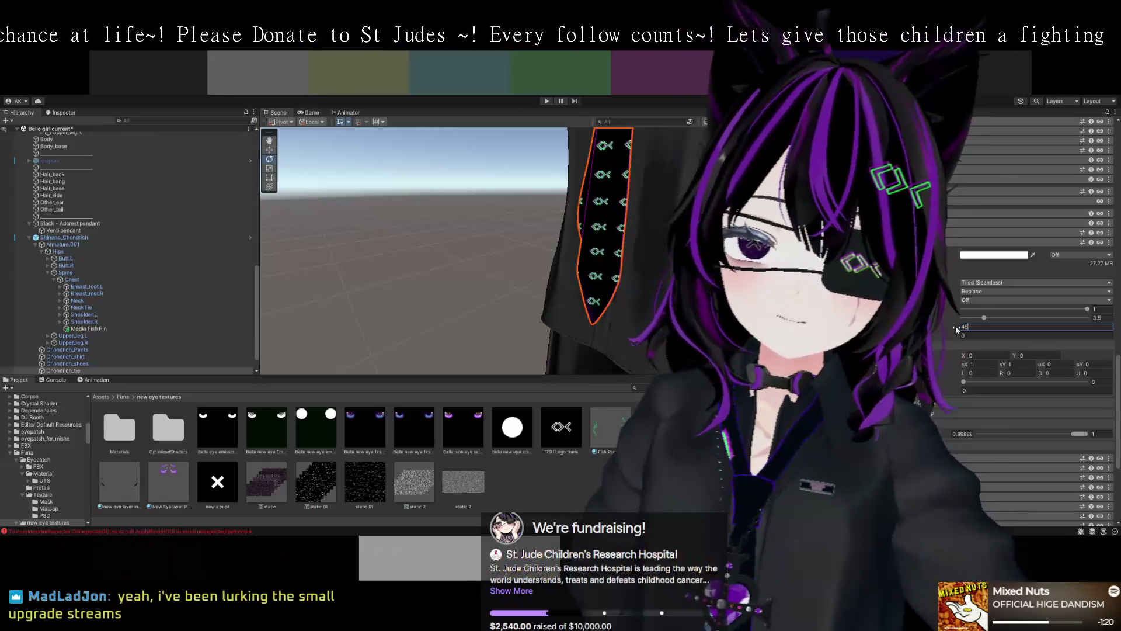
pyautogui.write('20')
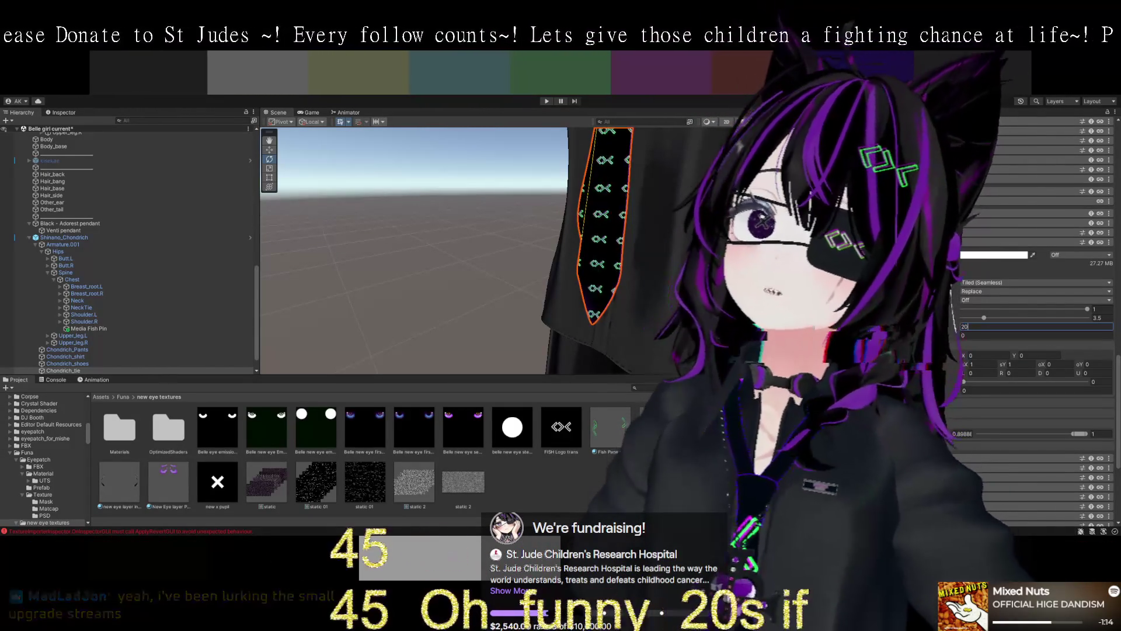
# - Select the Chondrich_Pants mesh and view it from another angle
pyautogui.moveTo(619, 233)
pyautogui.mouseDown()
pyautogui.moveTo(646, 217)
pyautogui.moveTo(591, 274)
pyautogui.mouseUp()
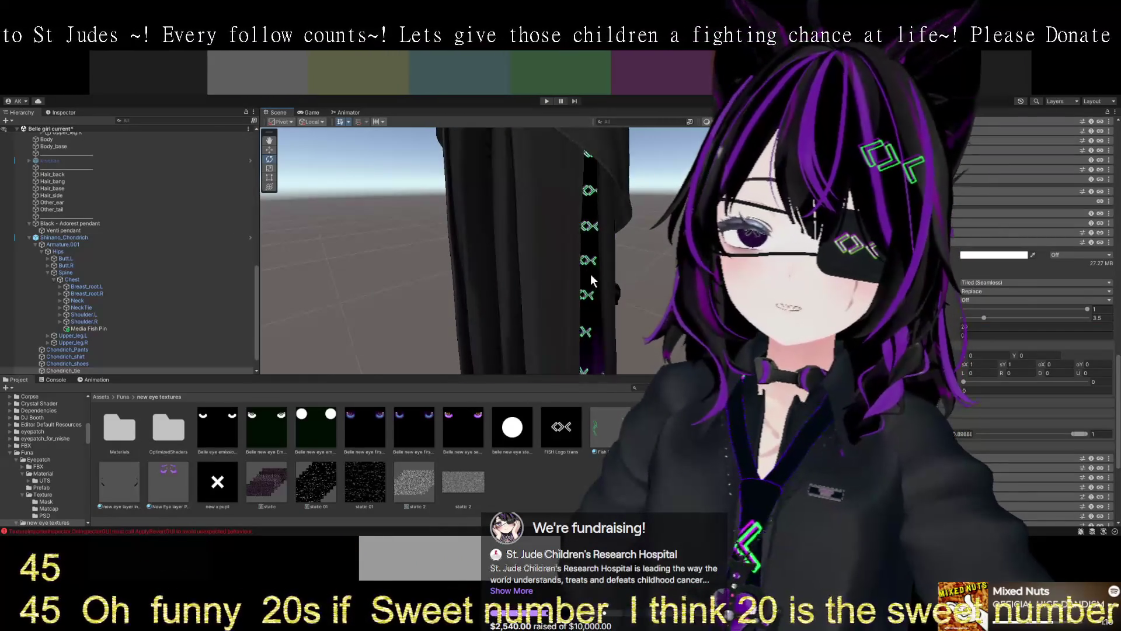
pyautogui.click(592, 286)
pyautogui.moveTo(620, 332); pyautogui.dragTo(653, 327)
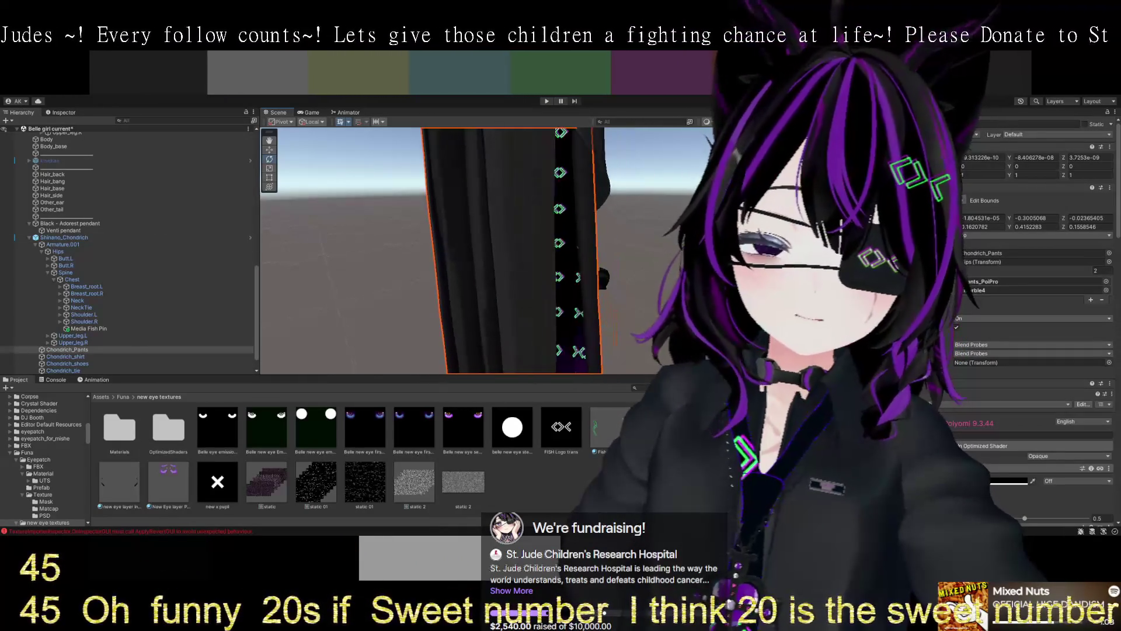
# - Set the pants texture tiling to 30
pyautogui.scroll(-5, 1087, 315)
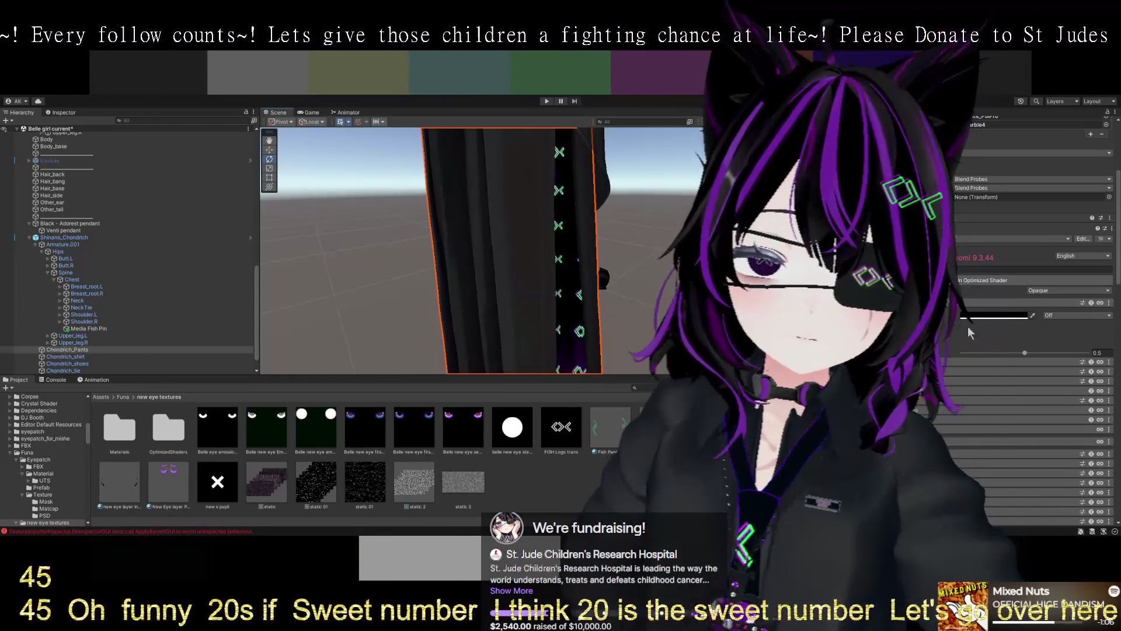
pyautogui.scroll(-10, 1000, 317)
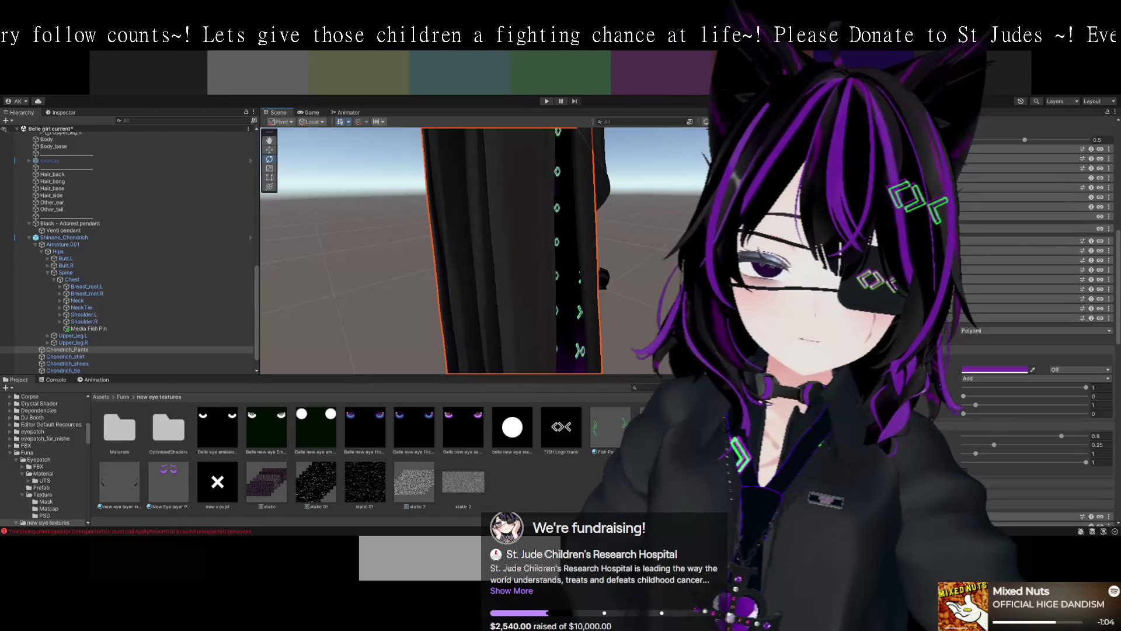
pyautogui.scroll(-5, 993, 327)
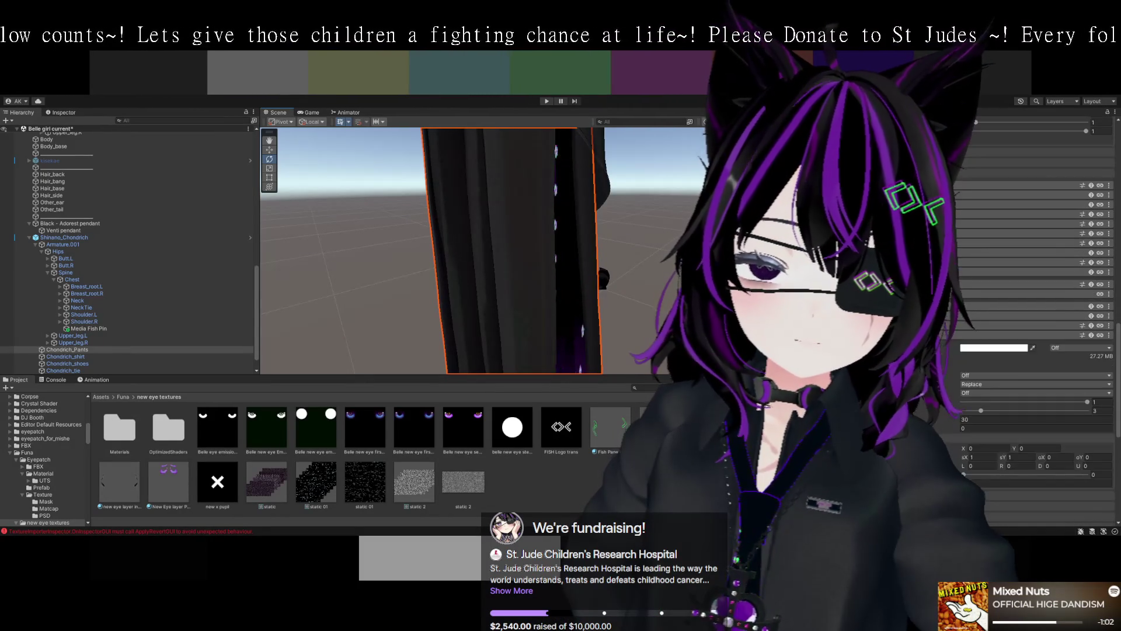
pyautogui.scroll(-2, 944, 356)
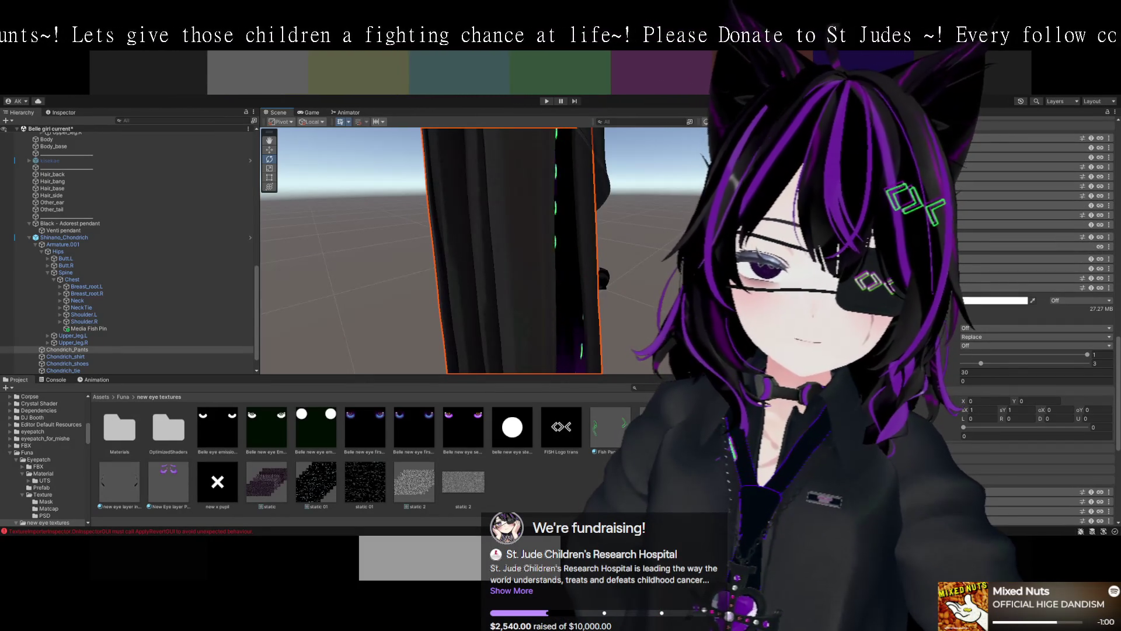
pyautogui.click(966, 309)
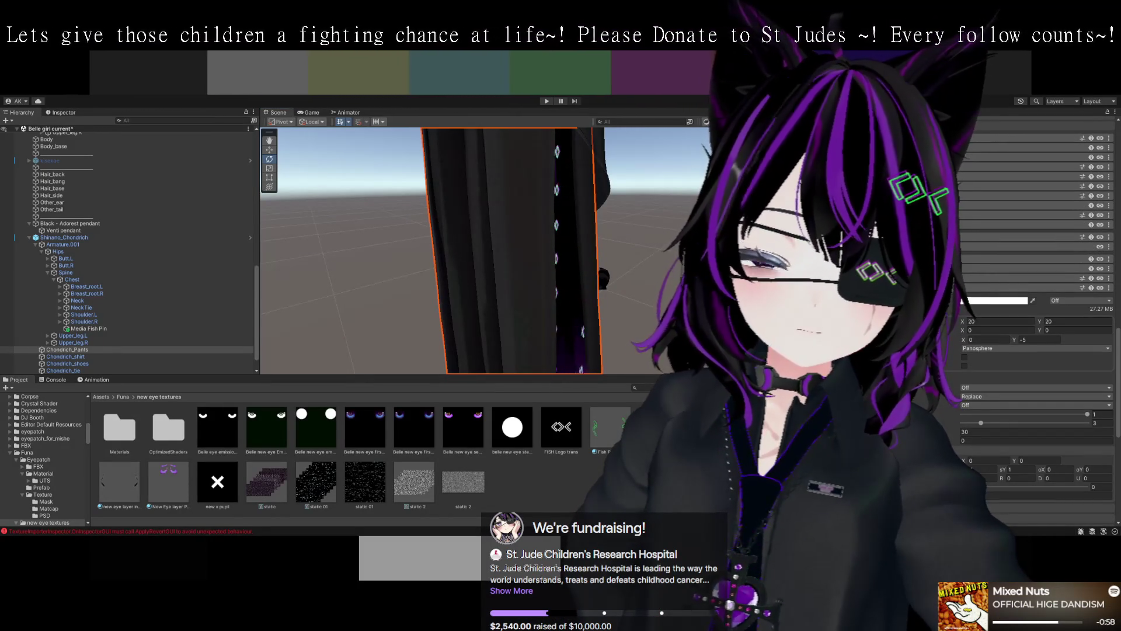
pyautogui.write('30')
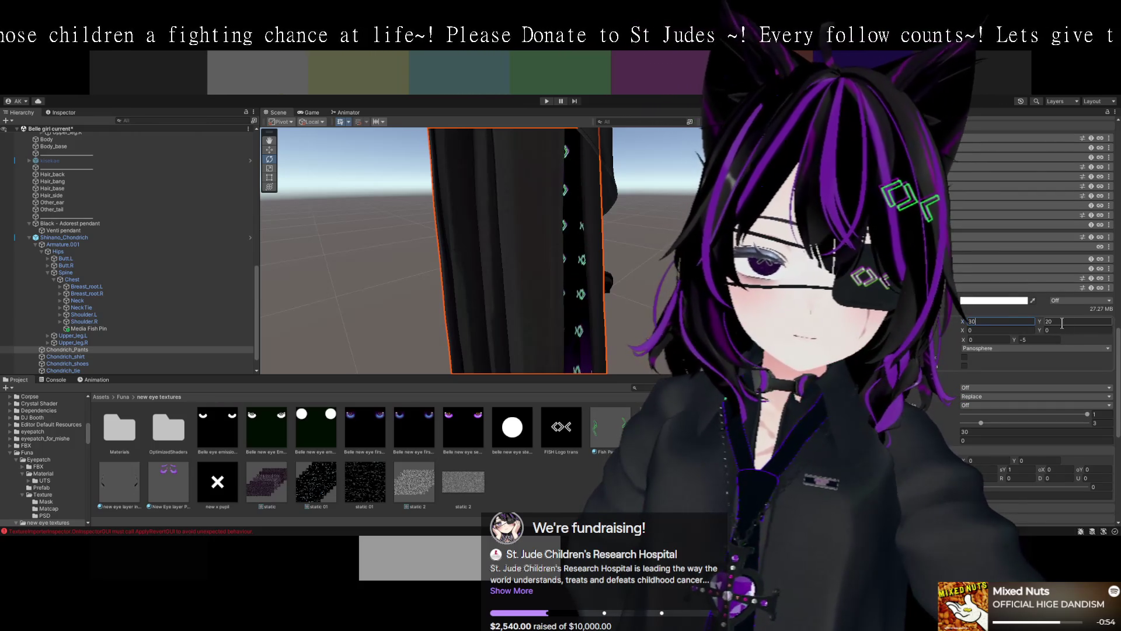
pyautogui.write('30')
pyautogui.press('Return')
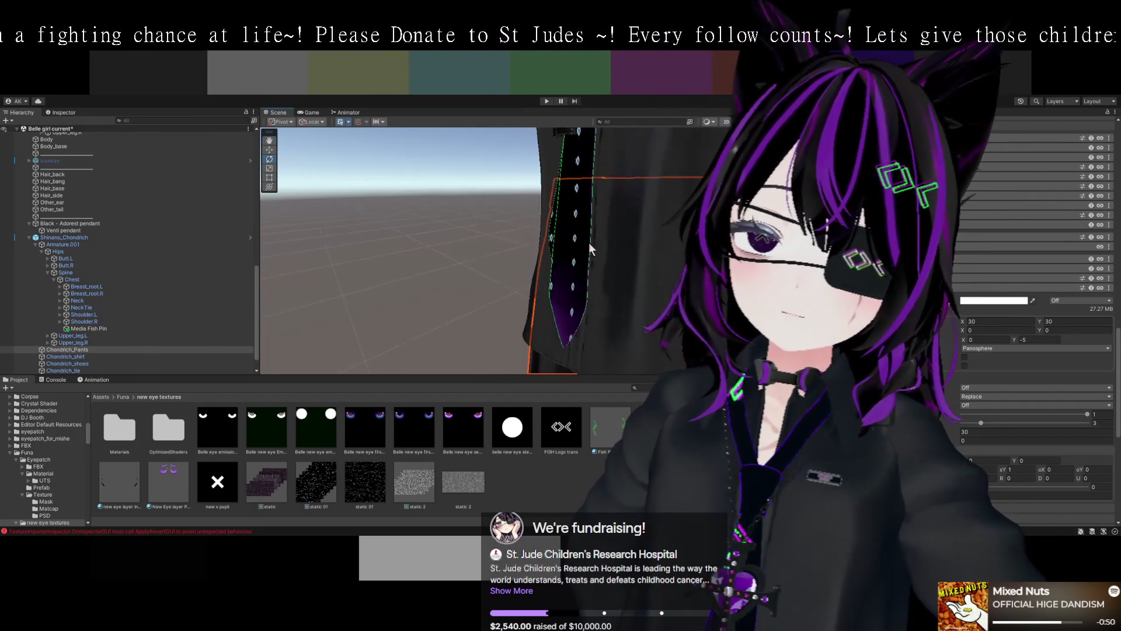
# - Check the tie's material settings, then reselect the pants object
pyautogui.click(582, 166)
pyautogui.click(582, 170)
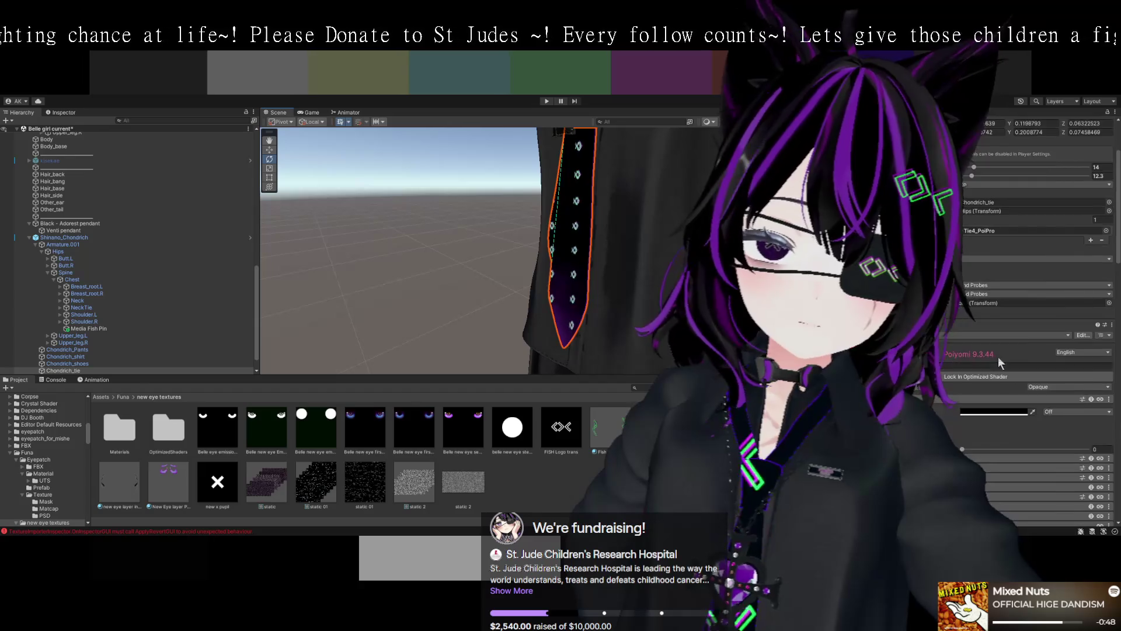
pyautogui.scroll(-10, 993, 352)
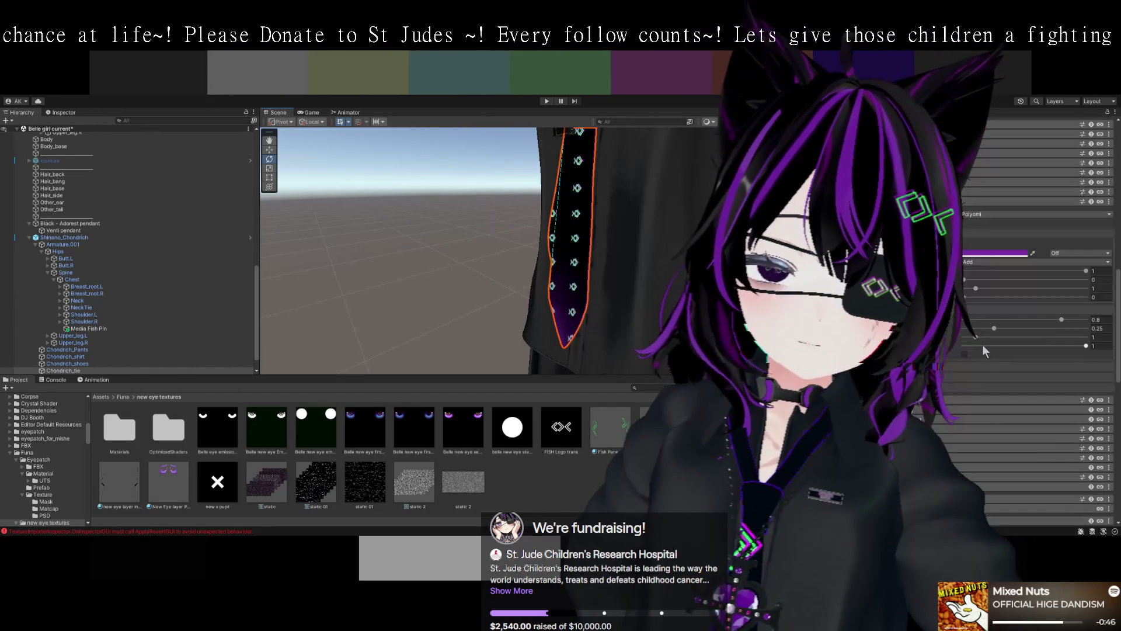
pyautogui.scroll(-4, 982, 345)
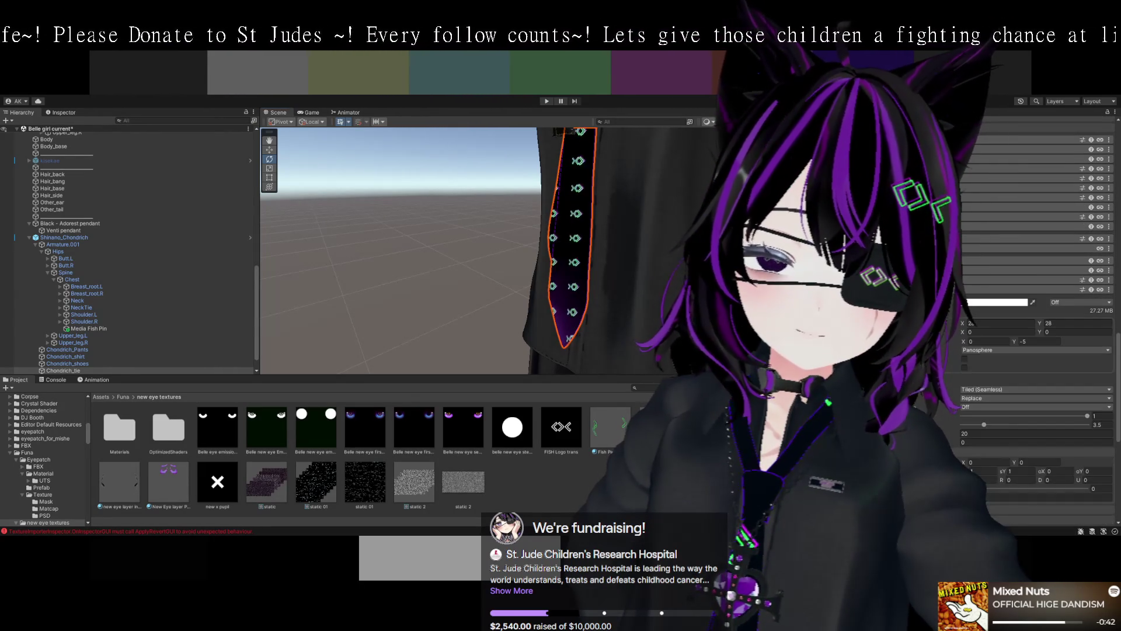
pyautogui.scroll(3, 637, 198)
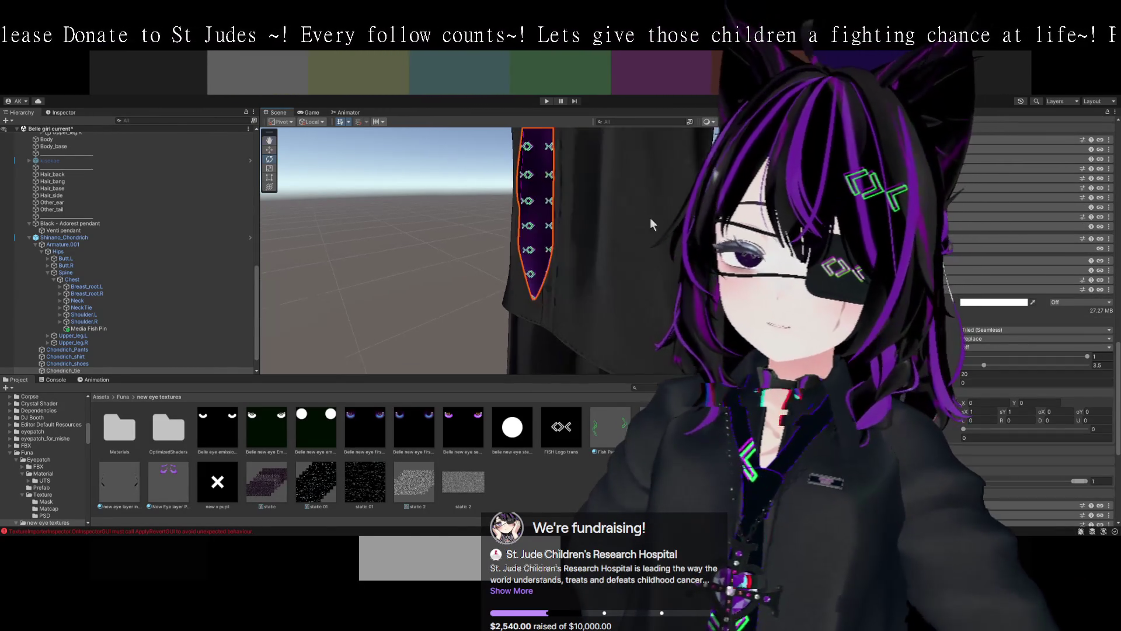
pyautogui.click(551, 254)
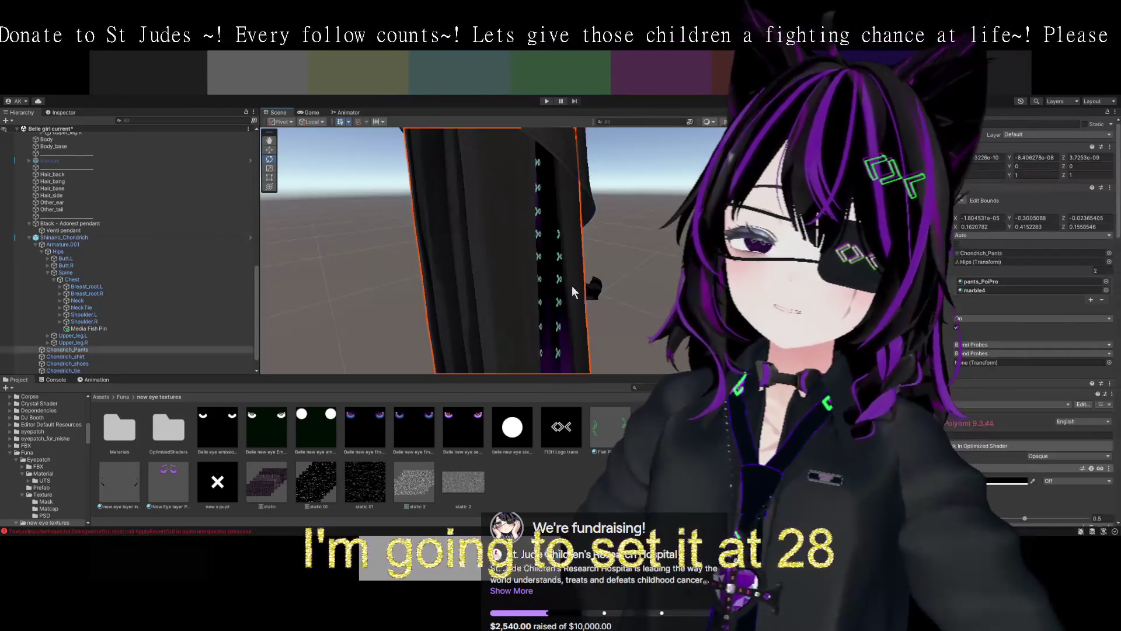
# - Change the pants material's X value from 30 to 28
pyautogui.scroll(-10, 1033, 327)
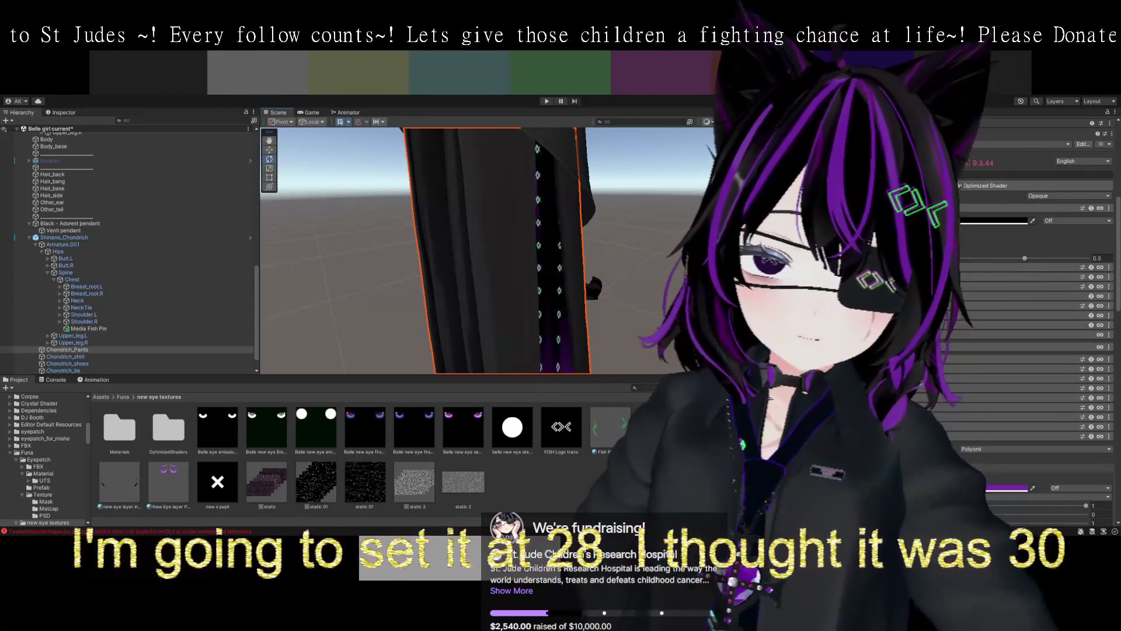
pyautogui.scroll(-5, 1034, 326)
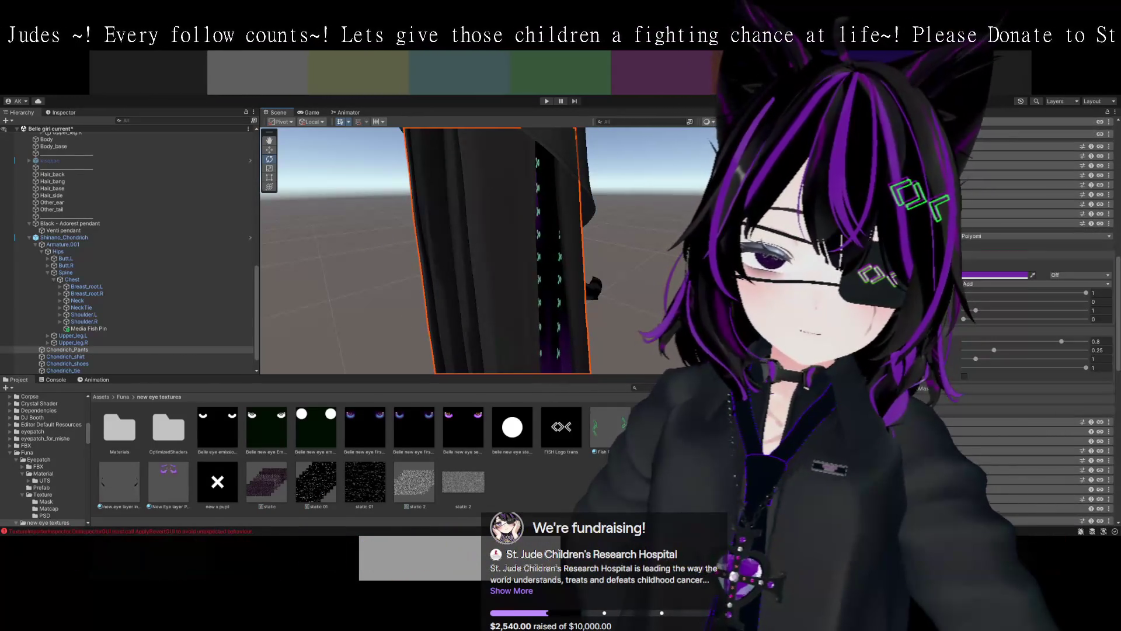
pyautogui.scroll(-1, 1033, 327)
pyautogui.scroll(-2, 940, 369)
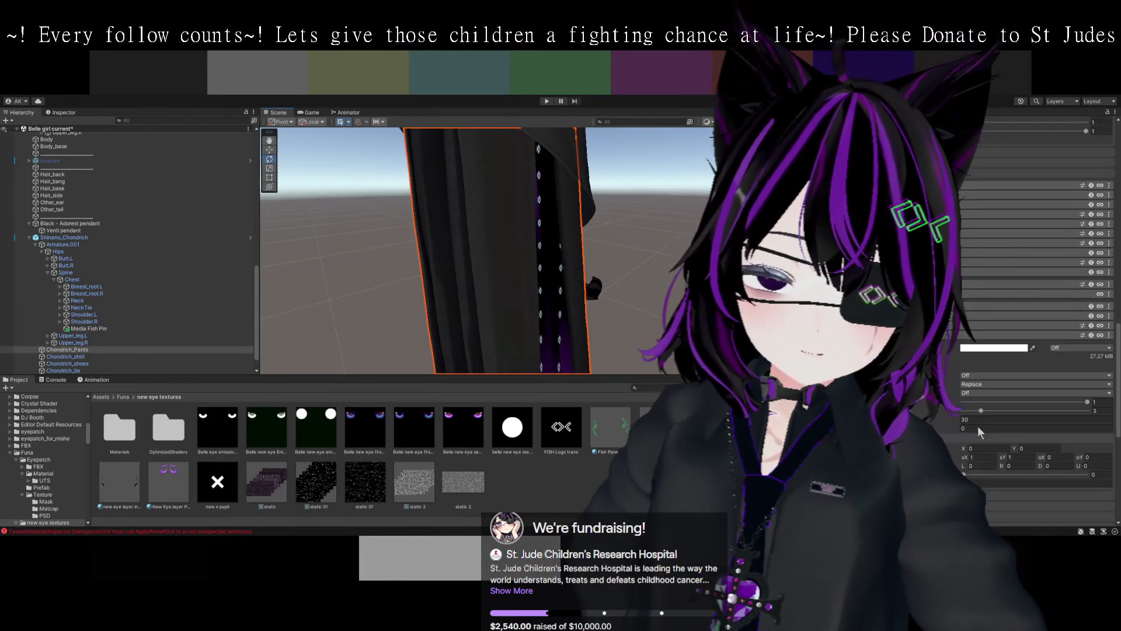
pyautogui.click(940, 369)
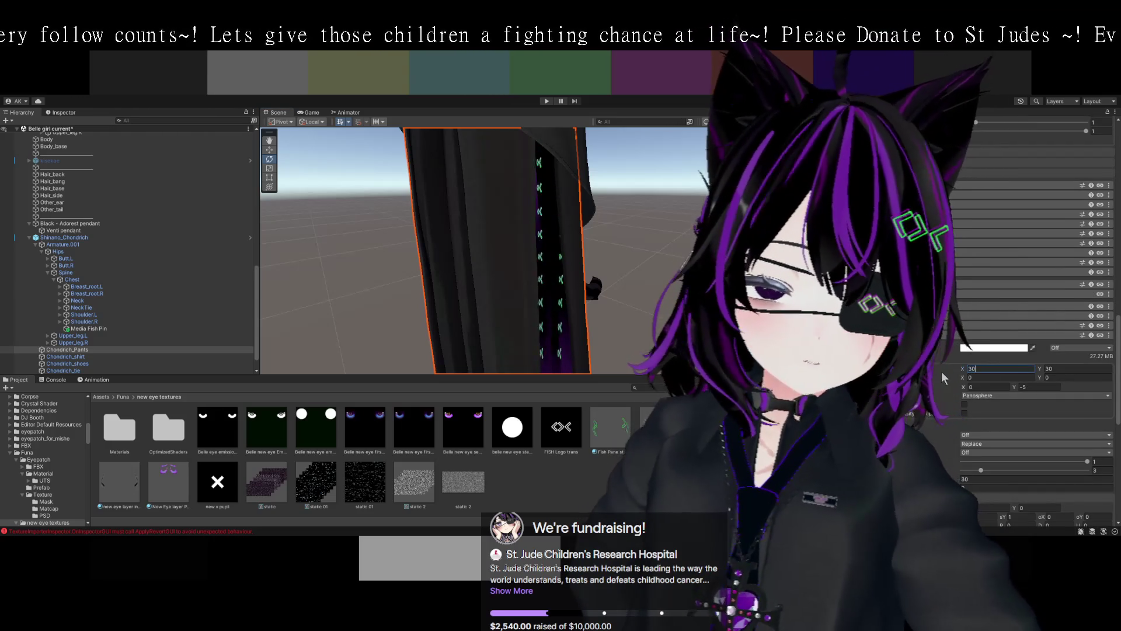
pyautogui.write('28')
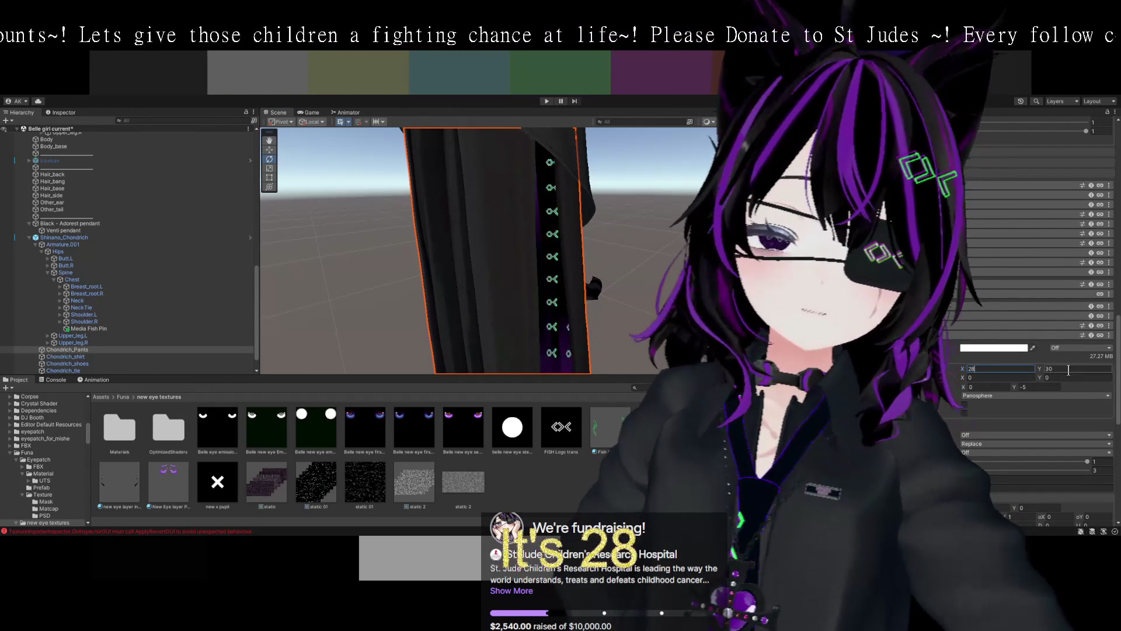
pyautogui.press('Tab')
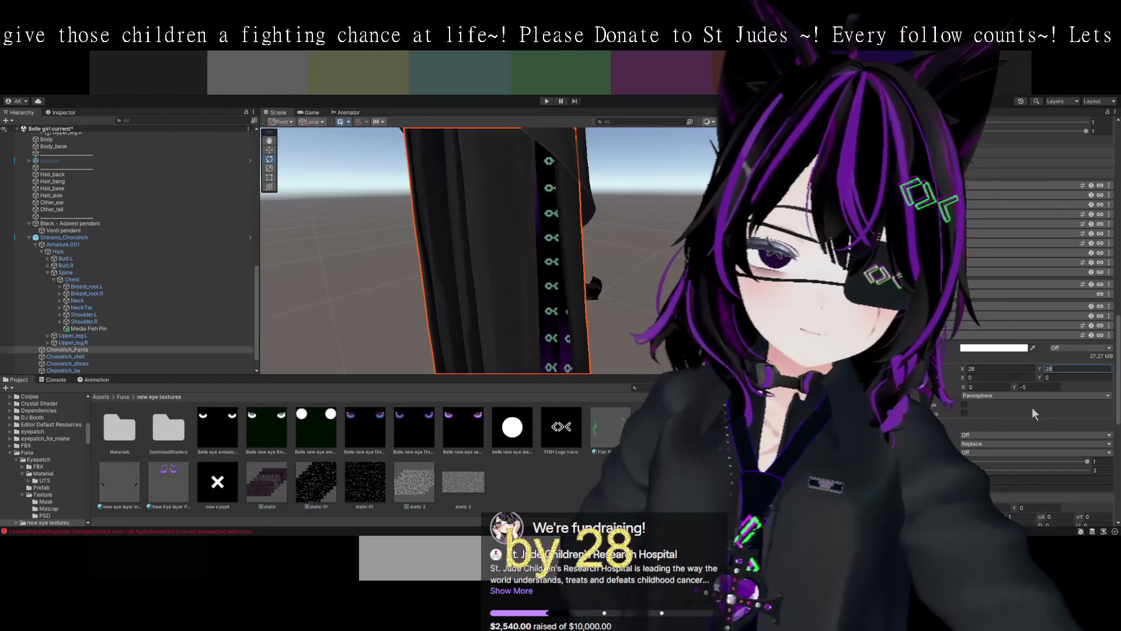
# - Set the pants tiling mode to Tiled (Seamless), then select and frame the necktie
pyautogui.scroll(-2, 1031, 407)
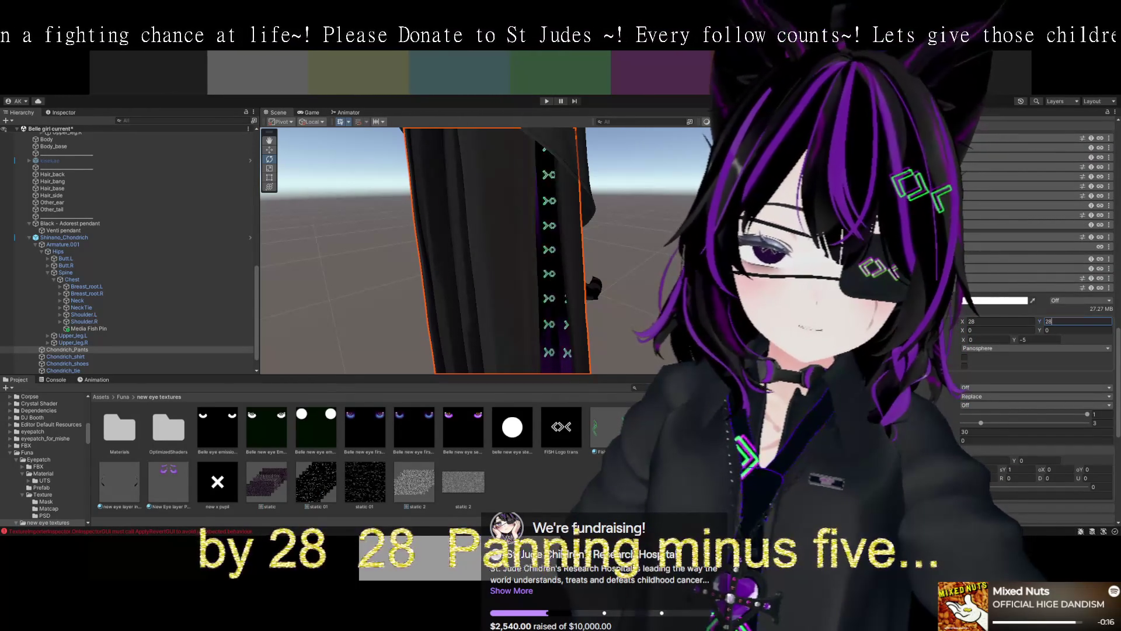
pyautogui.scroll(-2, 1029, 332)
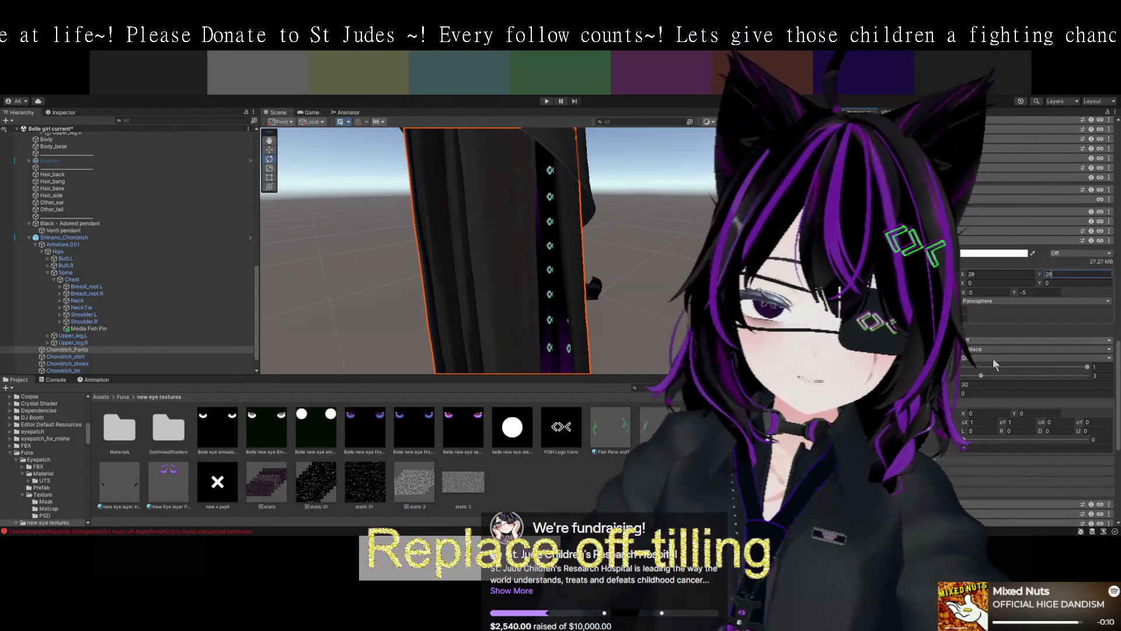
pyautogui.click(992, 339)
pyautogui.click(1004, 368)
pyautogui.doubleClick(63, 370)
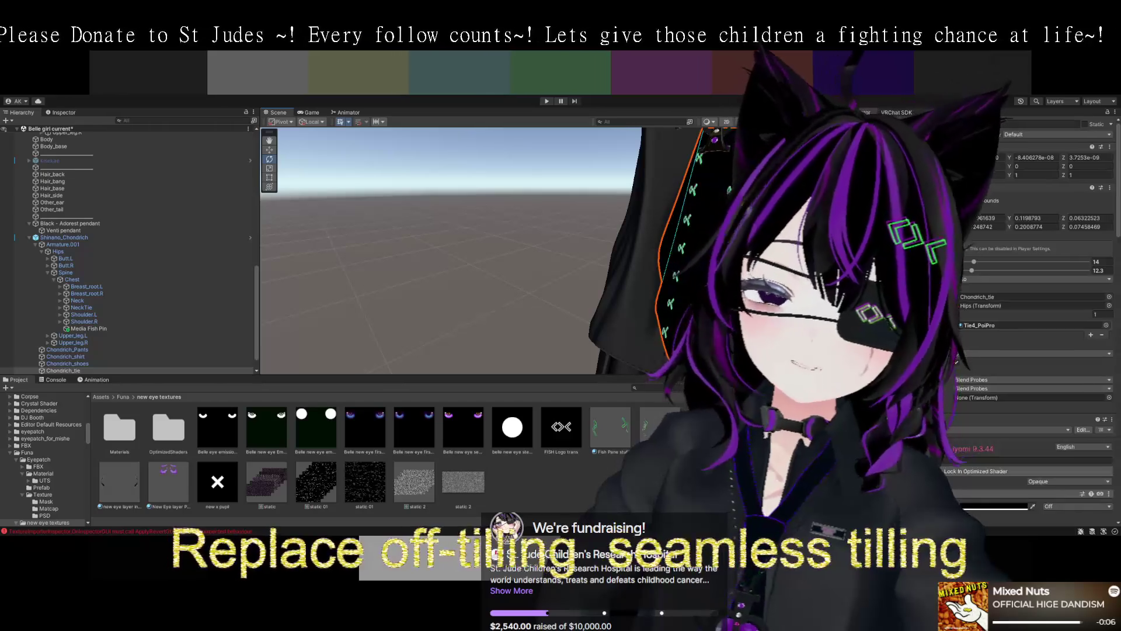
# - Review the necktie's material settings to confirm its Tiled (Seamless) tiling
pyautogui.scroll(-10, 1039, 291)
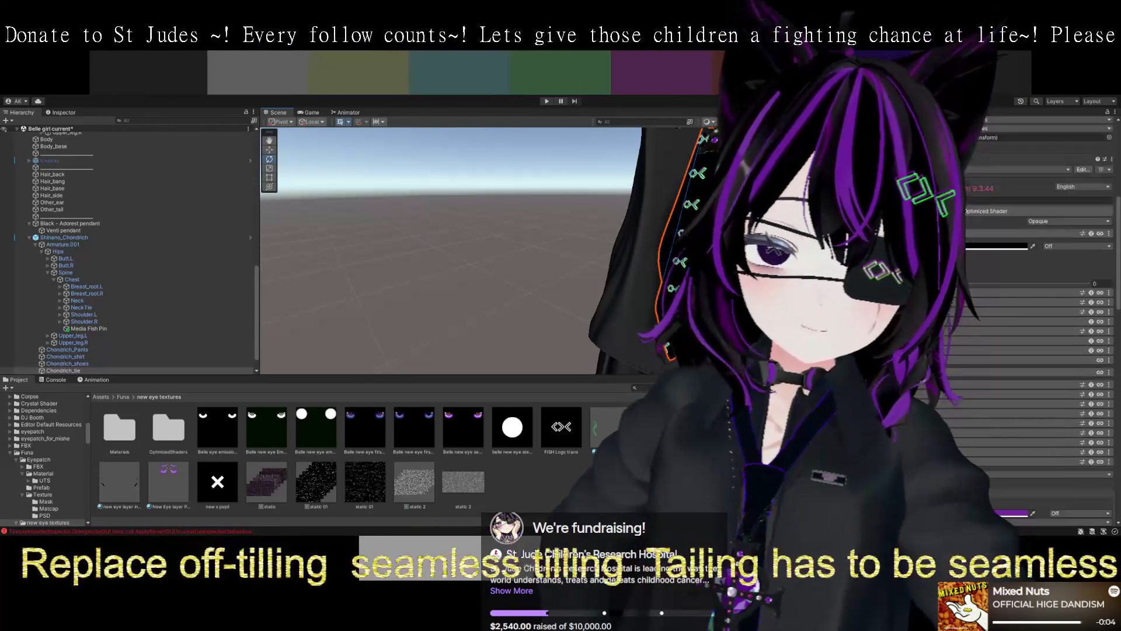
pyautogui.scroll(-6, 1039, 292)
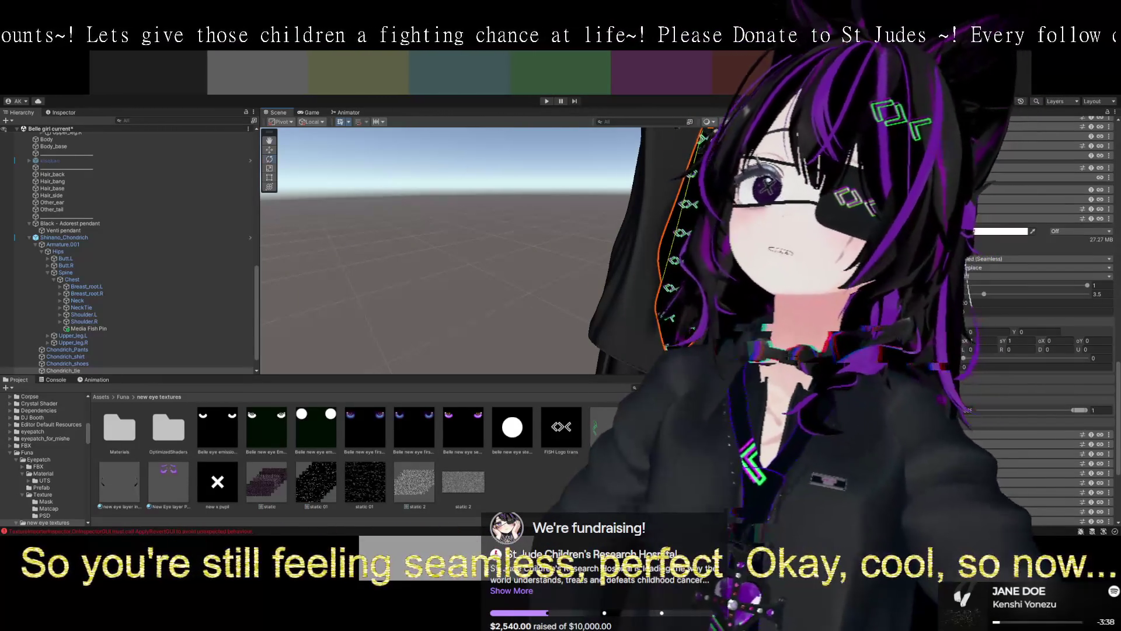
pyautogui.scroll(-5, 646, 268)
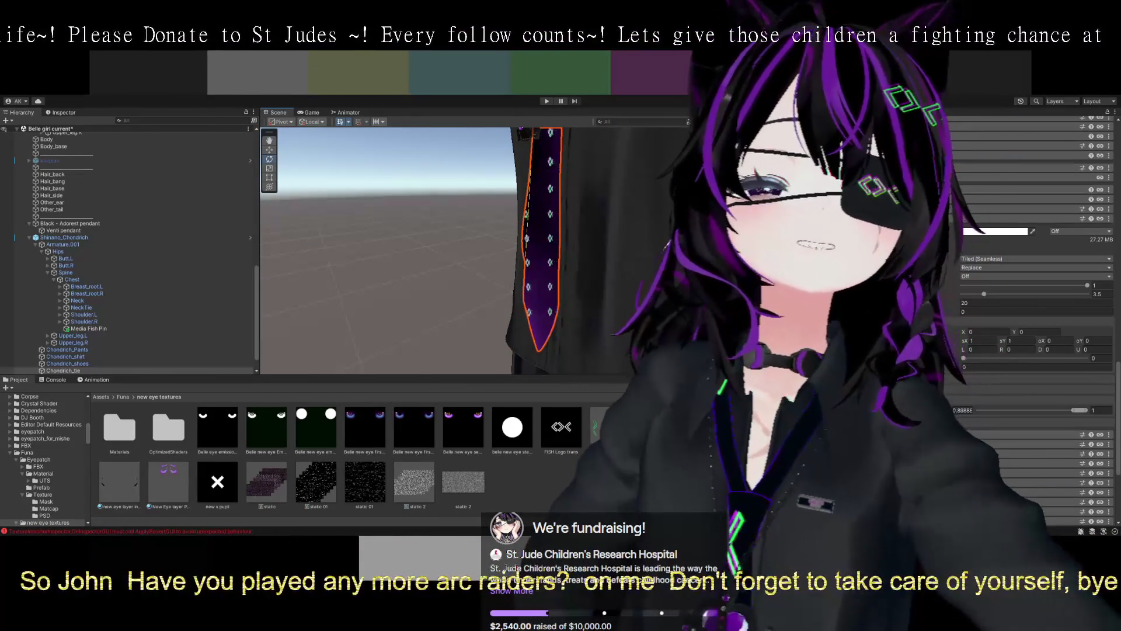
pyautogui.scroll(5, 635, 313)
pyautogui.moveTo(649, 286)
pyautogui.mouseDown()
pyautogui.moveTo(647, 269)
pyautogui.moveTo(695, 272)
pyautogui.moveTo(606, 211)
pyautogui.mouseUp()
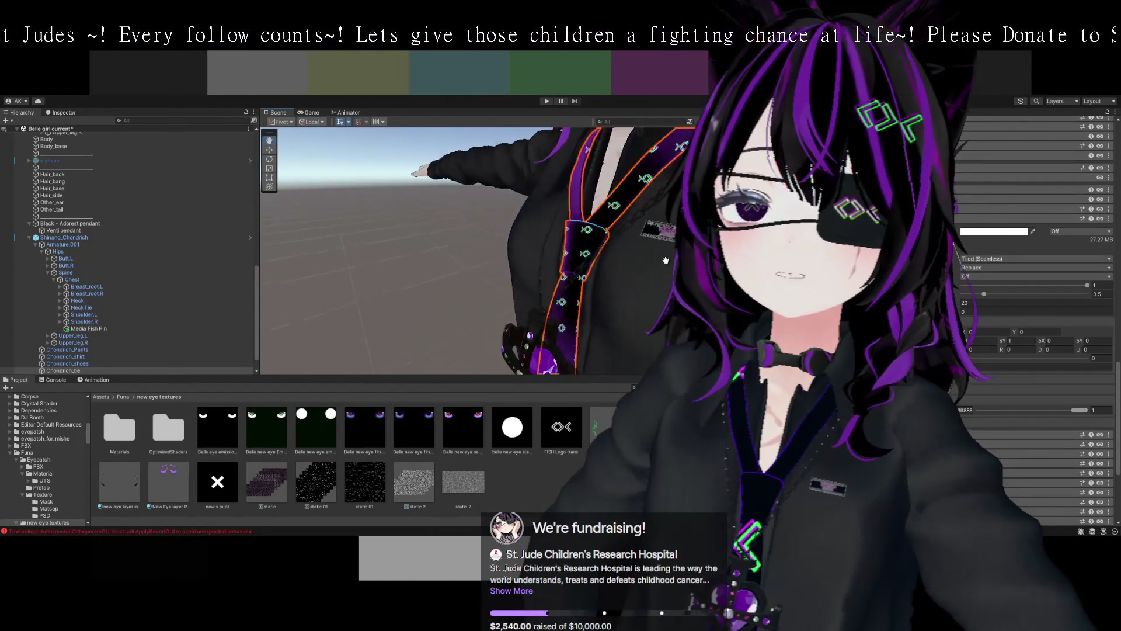
pyautogui.scroll(10, 607, 211)
pyautogui.scroll(-8, 662, 279)
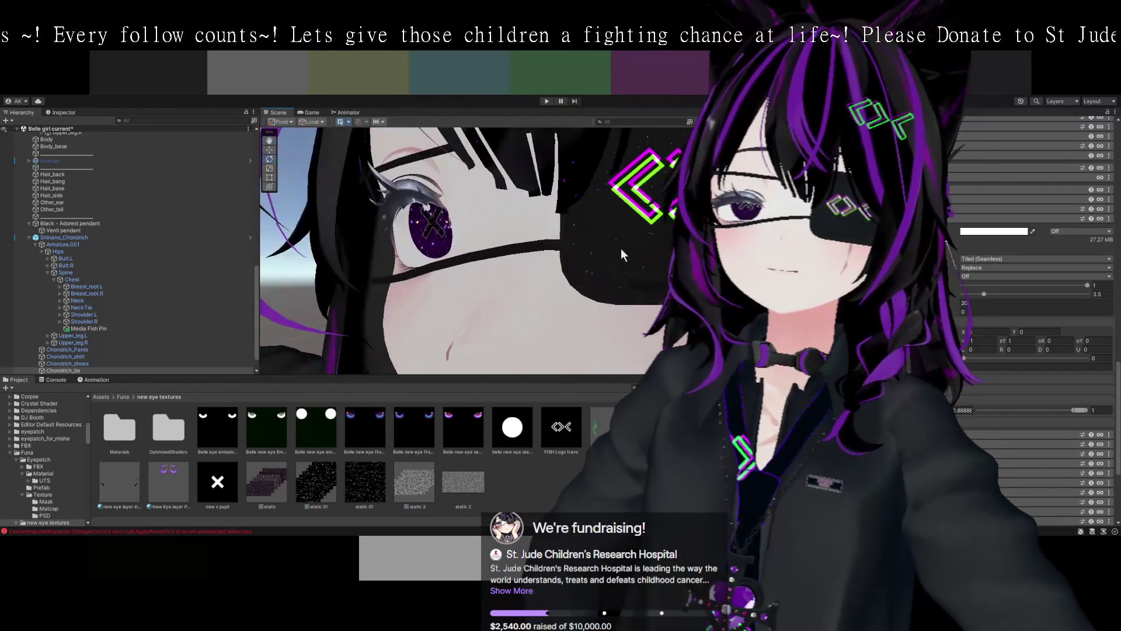
pyautogui.moveTo(650, 274); pyautogui.dragTo(614, 316)
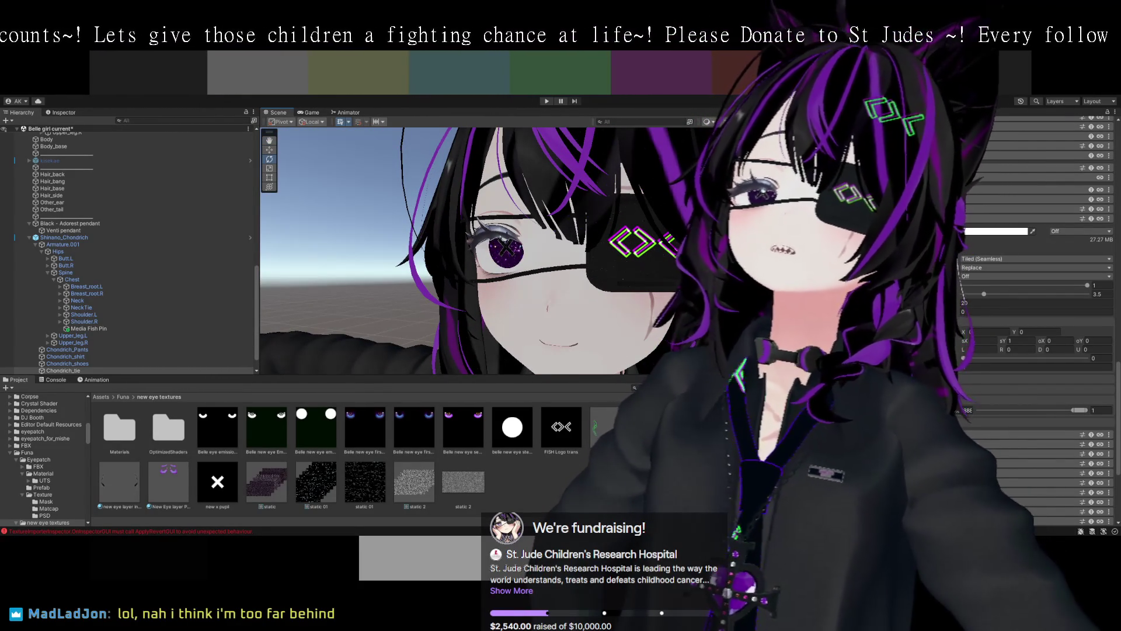
pyautogui.scroll(-3, 485, 196)
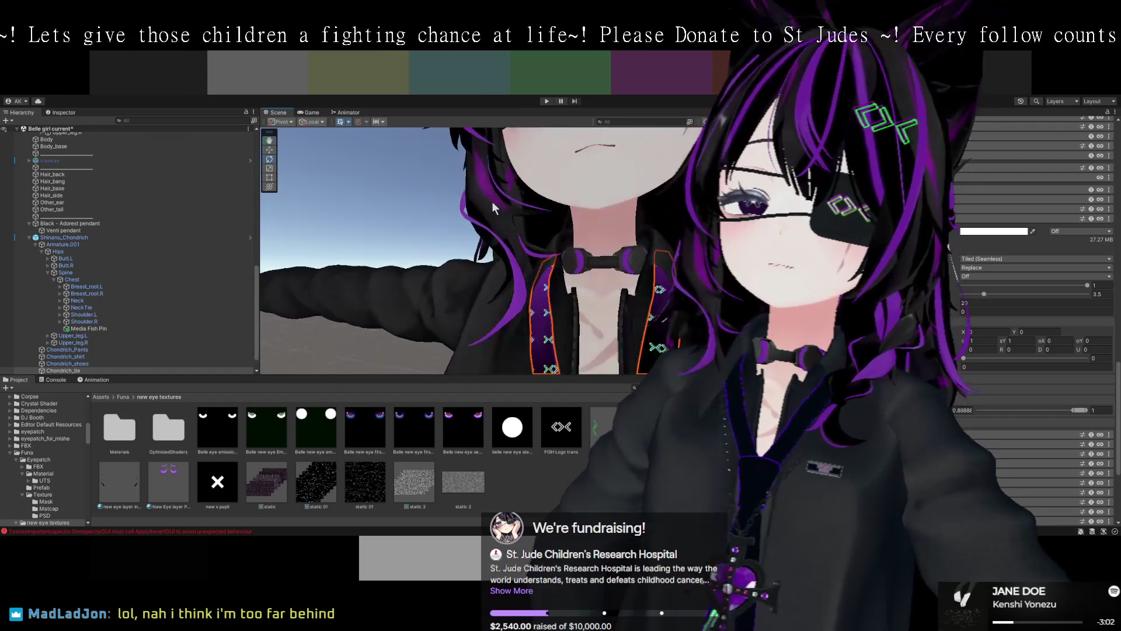
pyautogui.scroll(2, 584, 263)
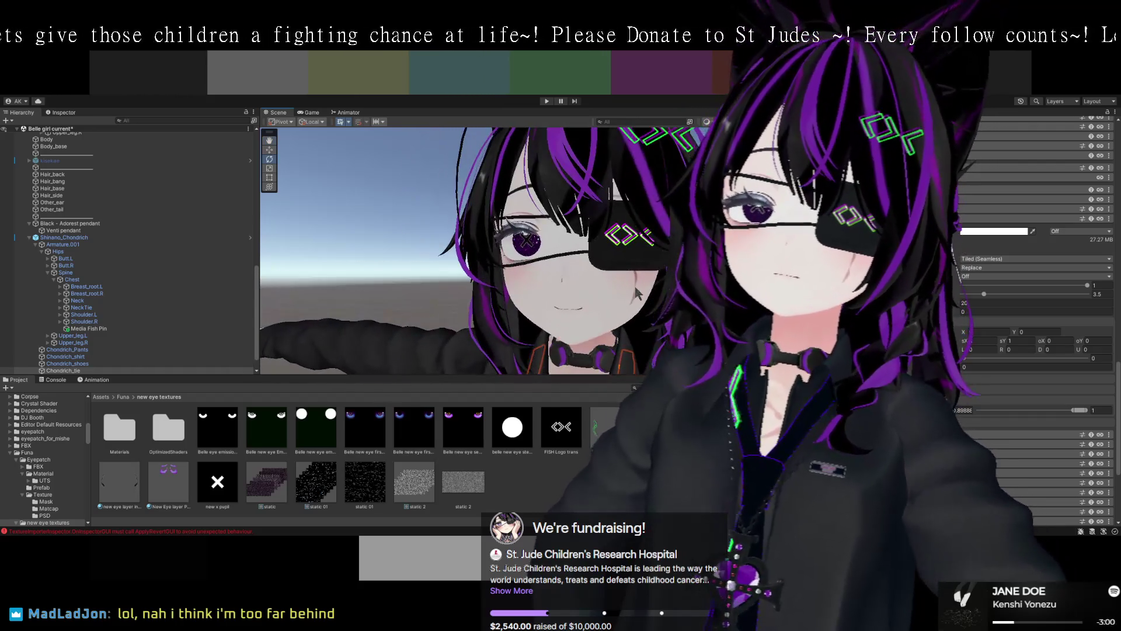
pyautogui.moveTo(636, 292)
pyautogui.mouseDown()
pyautogui.moveTo(611, 282)
pyautogui.moveTo(559, 308)
pyautogui.mouseUp()
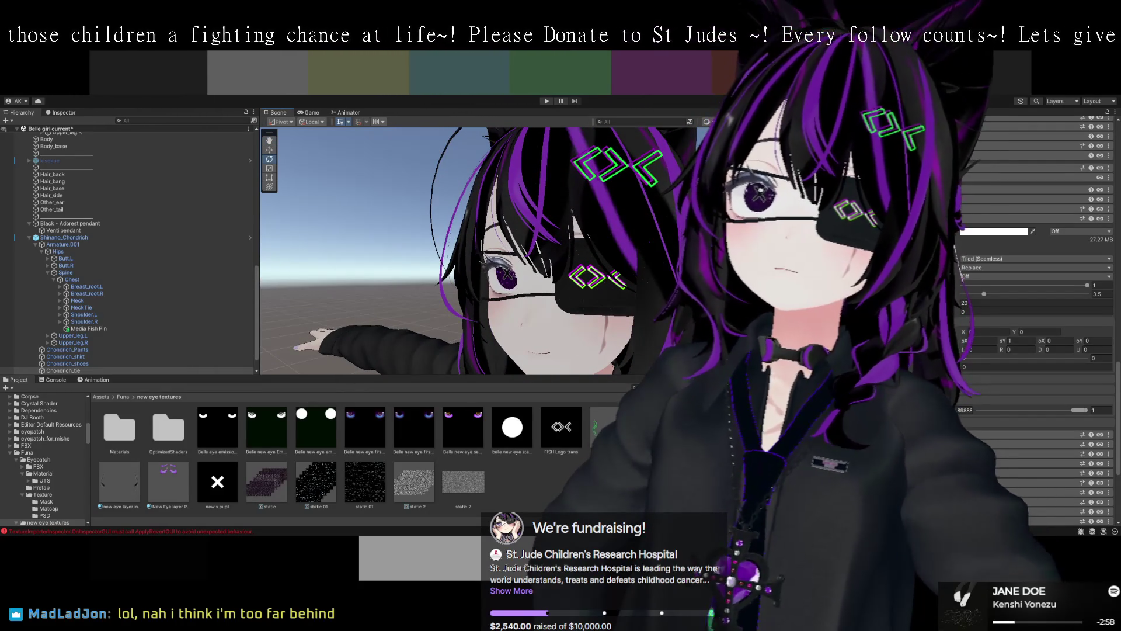
pyautogui.moveTo(478, 175)
pyautogui.mouseDown()
pyautogui.moveTo(456, 131)
pyautogui.moveTo(502, 244)
pyautogui.moveTo(574, 250)
pyautogui.mouseUp()
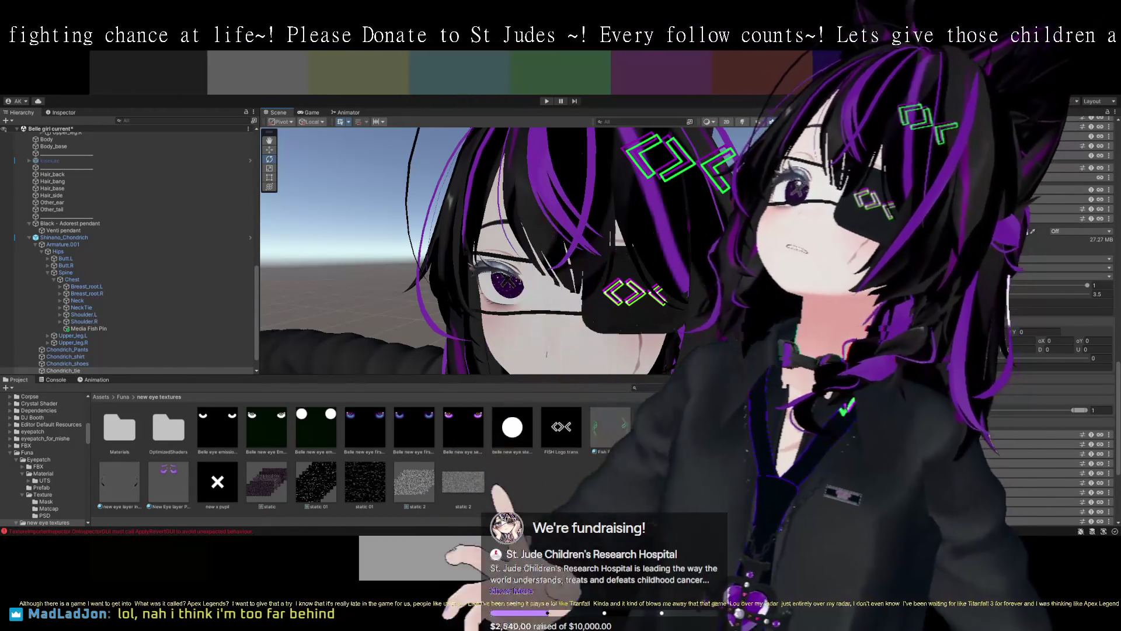
pyautogui.scroll(-5, 424, 264)
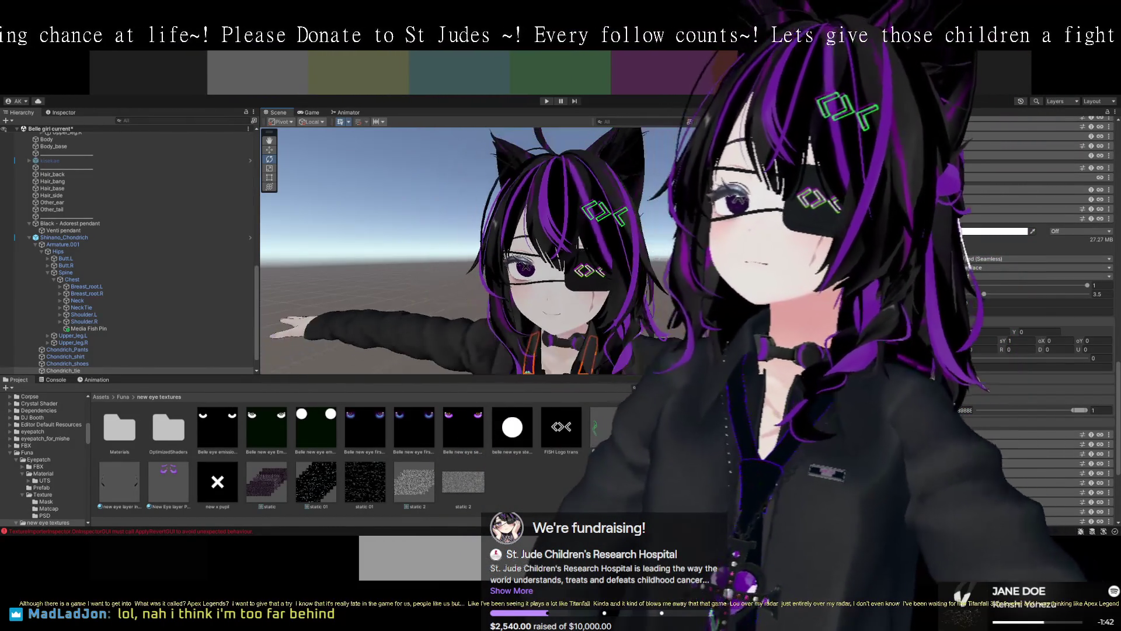
pyautogui.moveTo(423, 264); pyautogui.dragTo(435, 265)
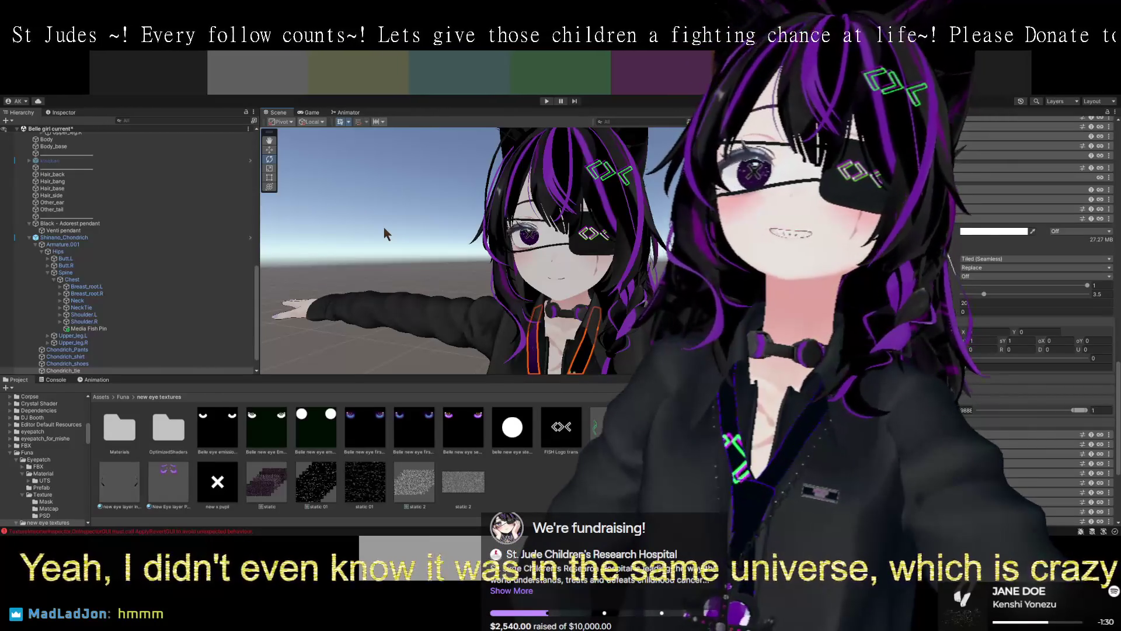
pyautogui.moveTo(671, 257); pyautogui.dragTo(601, 261)
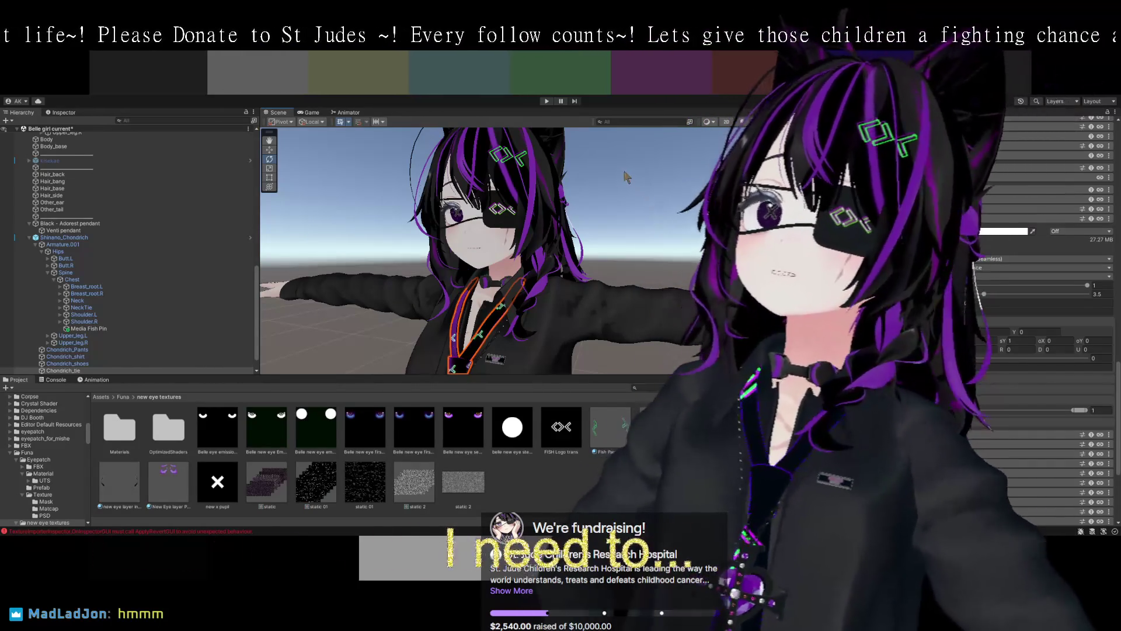
pyautogui.scroll(-5, 629, 178)
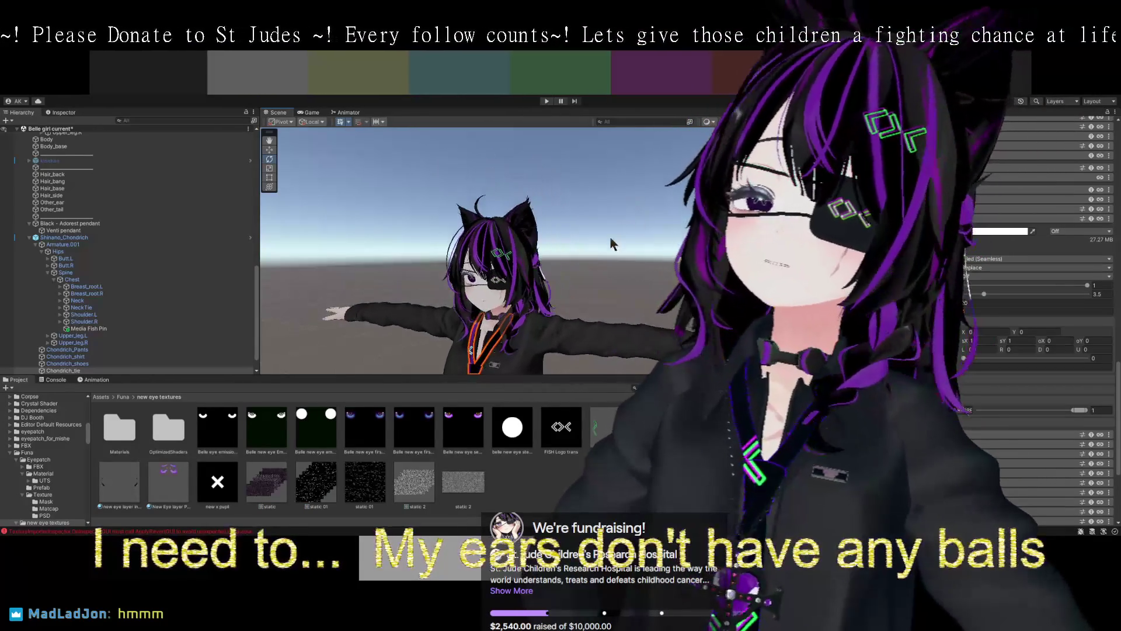
pyautogui.click(519, 216)
# - Adjust the ear shape values, raising one to 70.8 and another to 100
pyautogui.scroll(2, 636, 273)
pyautogui.moveTo(653, 271); pyautogui.dragTo(712, 274)
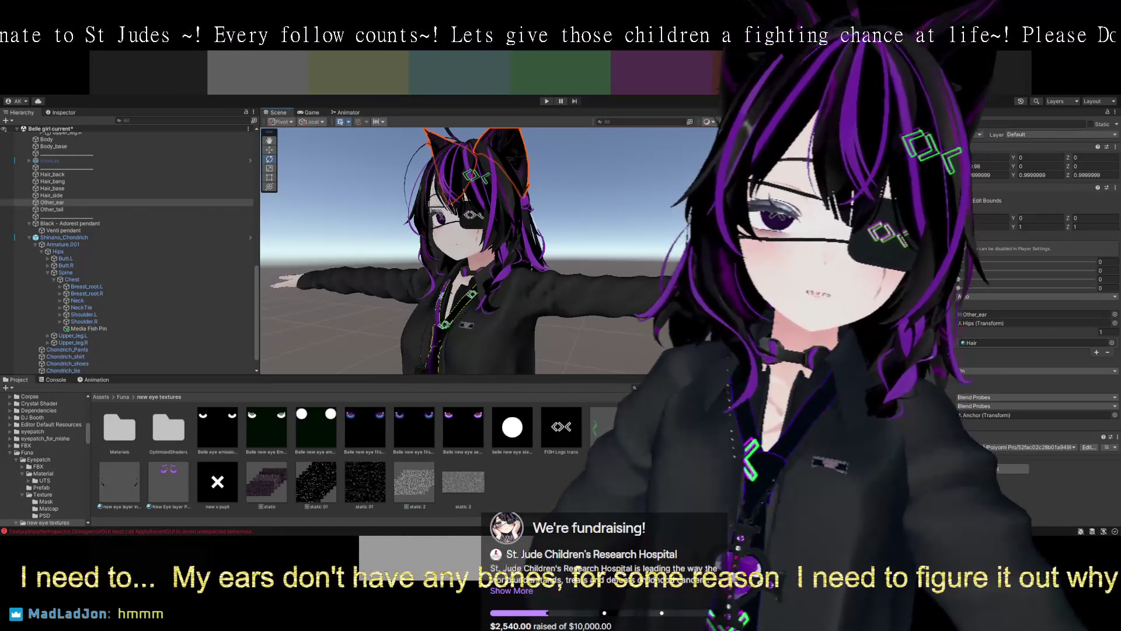
pyautogui.moveTo(963, 261)
pyautogui.mouseDown()
pyautogui.moveTo(1054, 262)
pyautogui.moveTo(963, 263)
pyautogui.moveTo(1050, 278)
pyautogui.moveTo(980, 283)
pyautogui.mouseUp()
pyautogui.click(1076, 279)
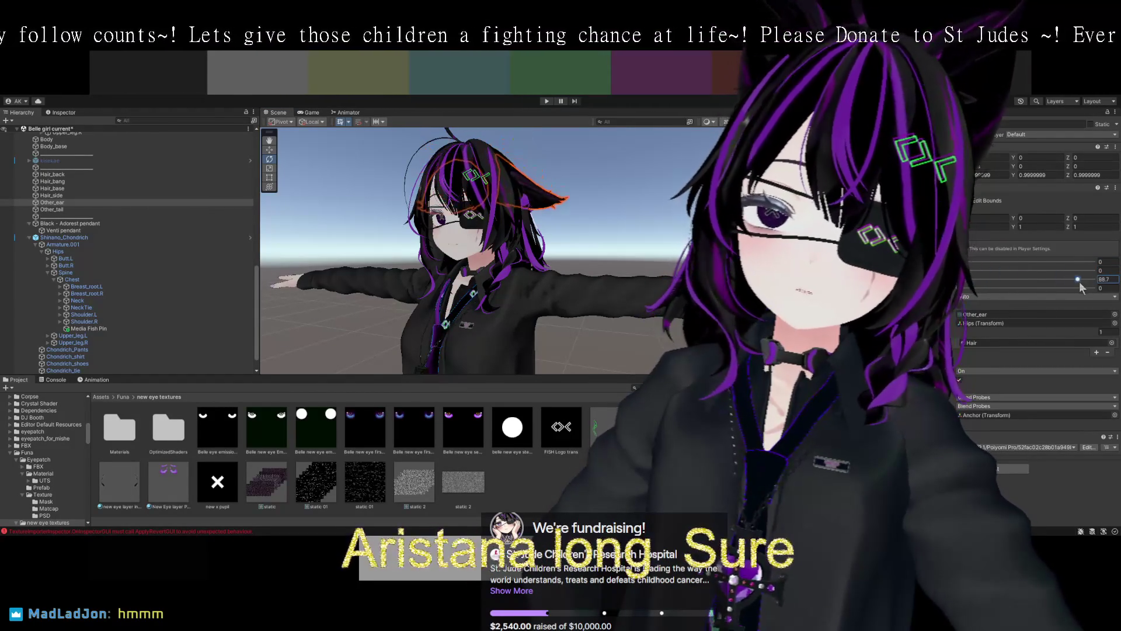
pyautogui.write('100')
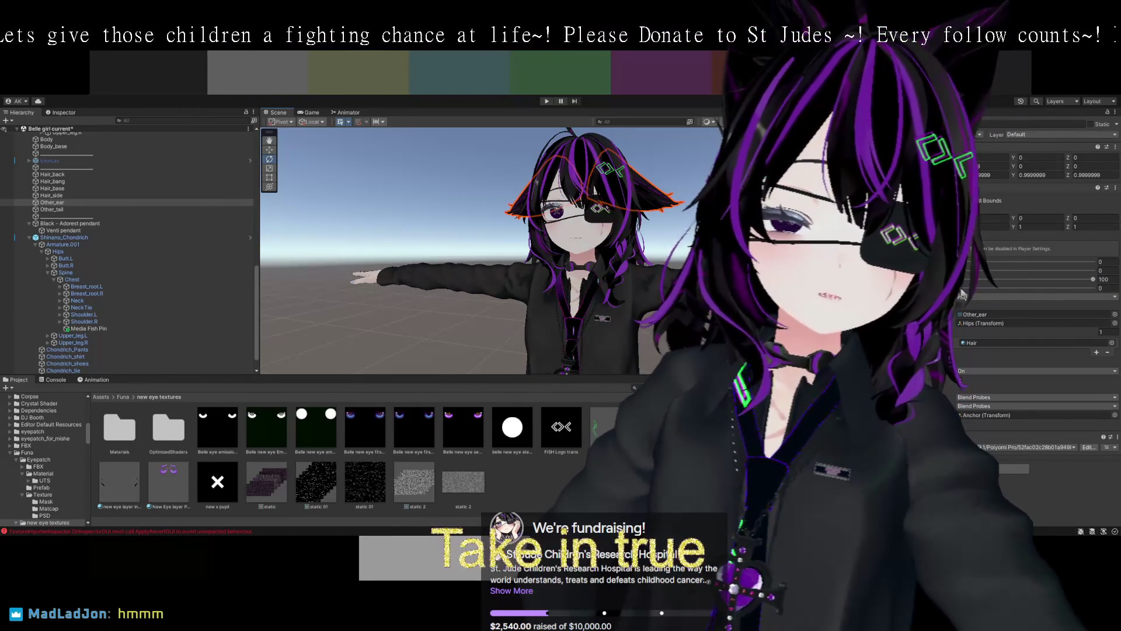
pyautogui.moveTo(967, 290)
pyautogui.mouseDown()
pyautogui.moveTo(1095, 288)
pyautogui.moveTo(966, 279)
pyautogui.moveTo(1093, 288)
pyautogui.mouseUp()
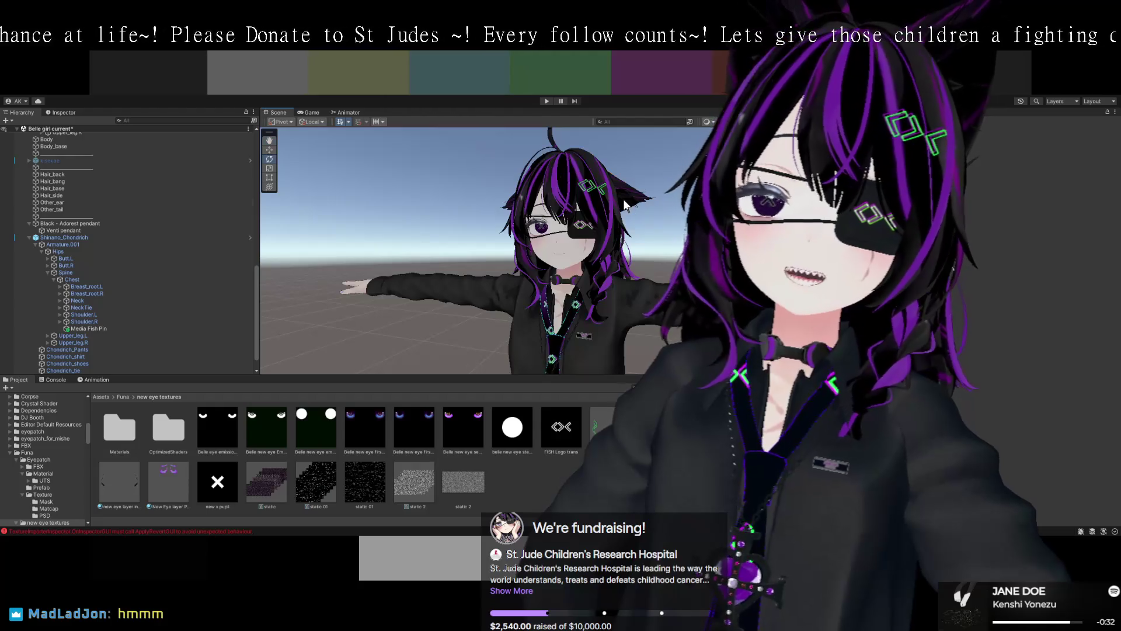
# - Set the Other_ear shape value from 100 to 0 and bring up the Voice activator clip's timeline
pyautogui.click(648, 201)
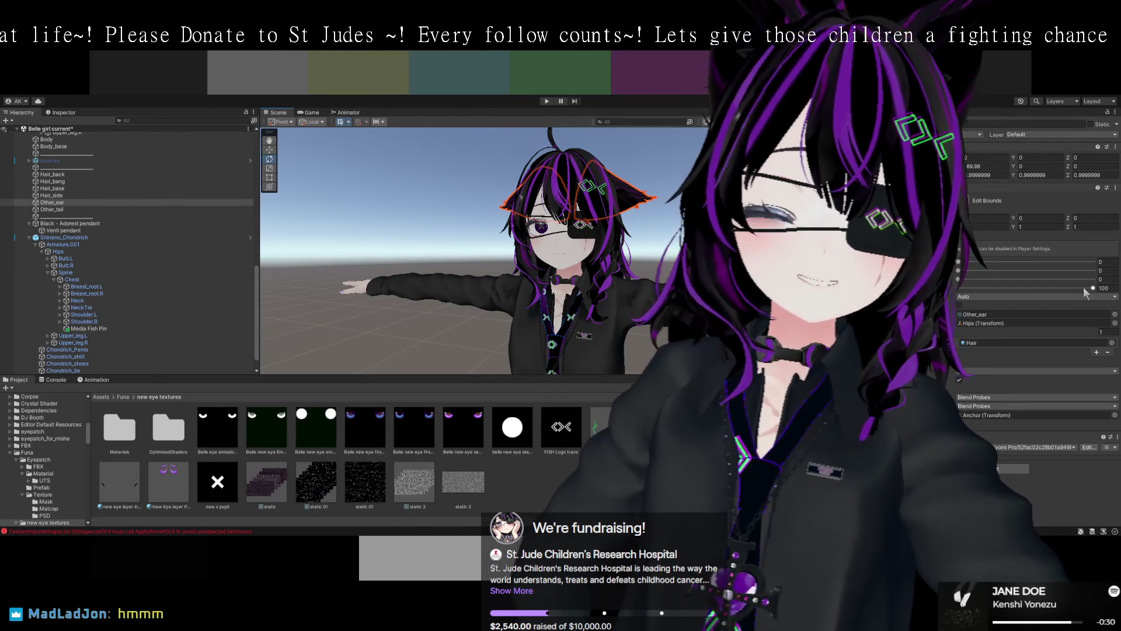
pyautogui.moveTo(1094, 286); pyautogui.dragTo(958, 288)
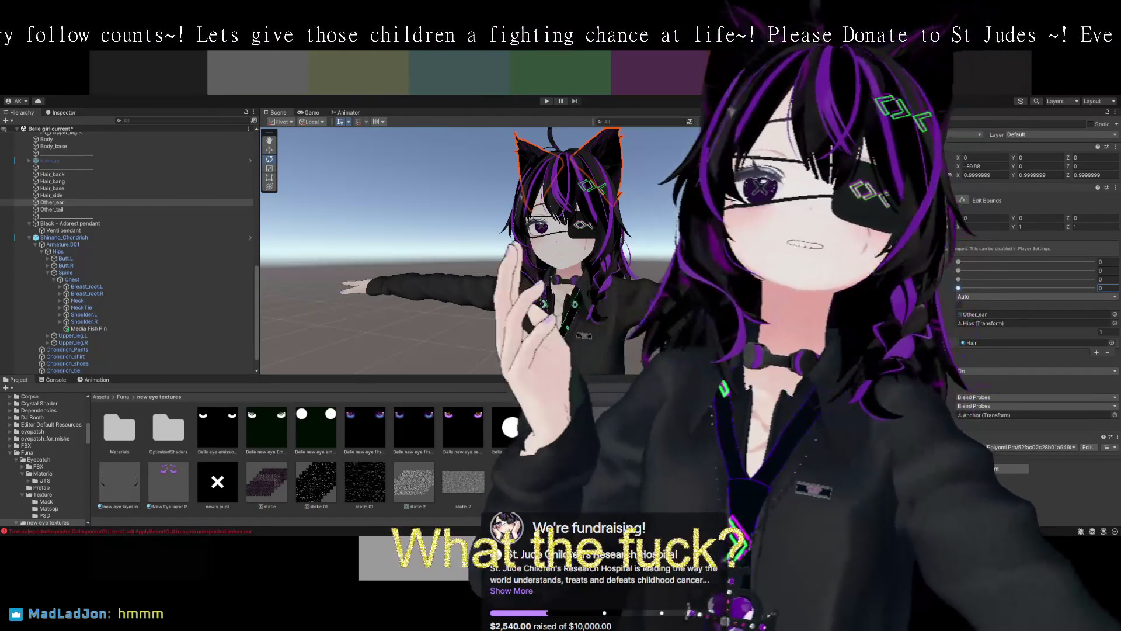
pyautogui.moveTo(666, 206)
pyautogui.mouseDown()
pyautogui.moveTo(675, 237)
pyautogui.moveTo(681, 204)
pyautogui.mouseUp()
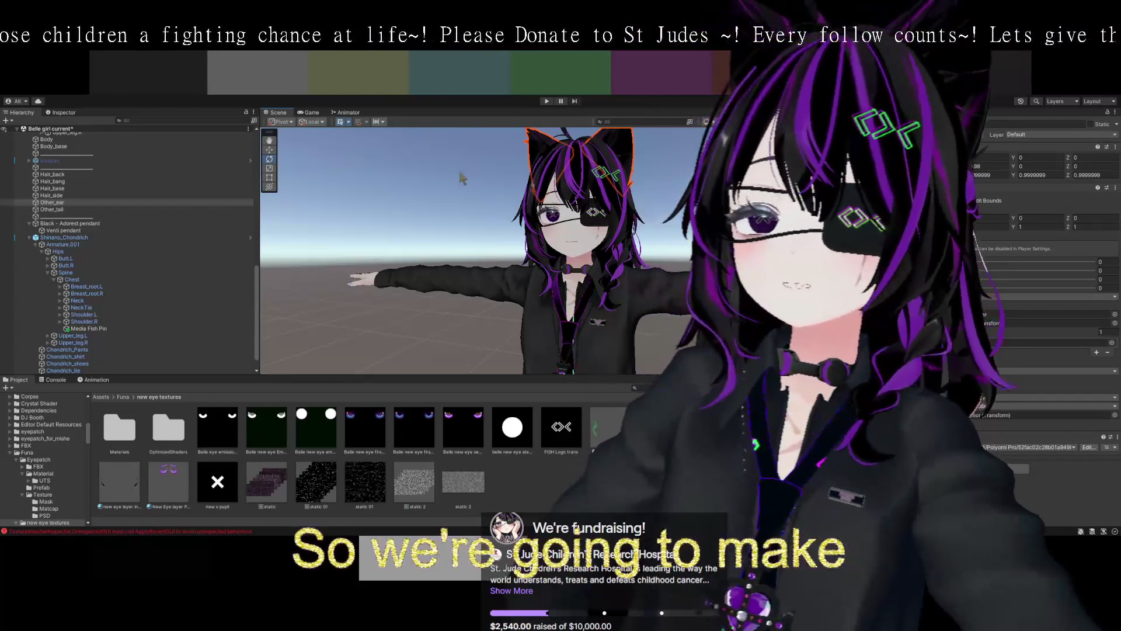
pyautogui.click(57, 380)
pyautogui.click(97, 380)
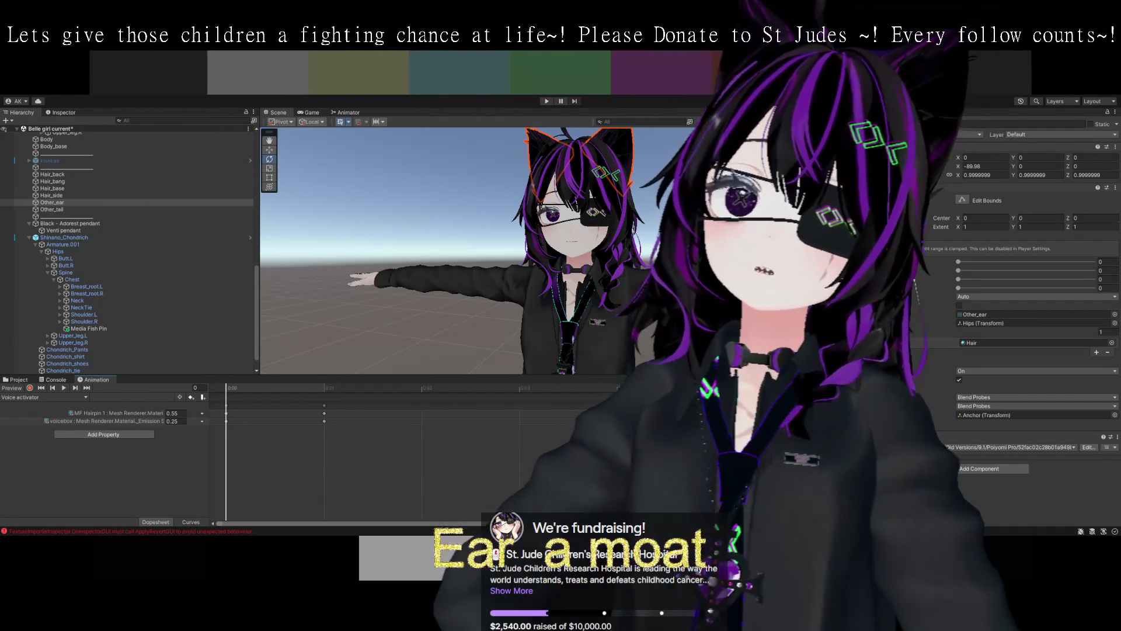
# - Switch the Animation window to the Ear emote happy clip and enter Play mode
pyautogui.click(44, 397)
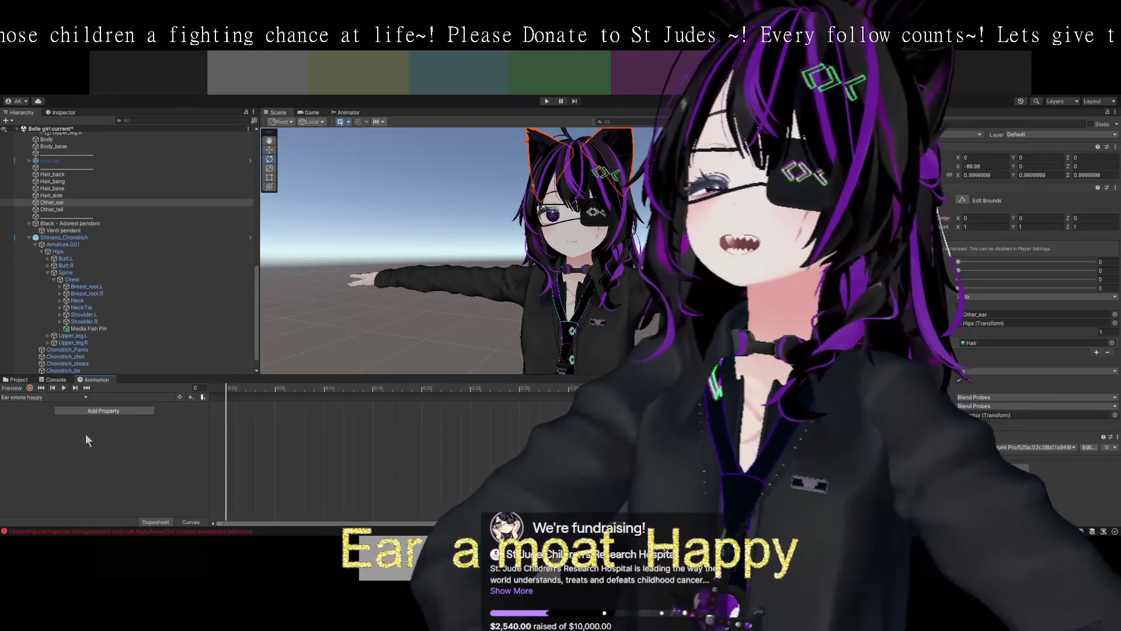
pyautogui.scroll(3, 443, 249)
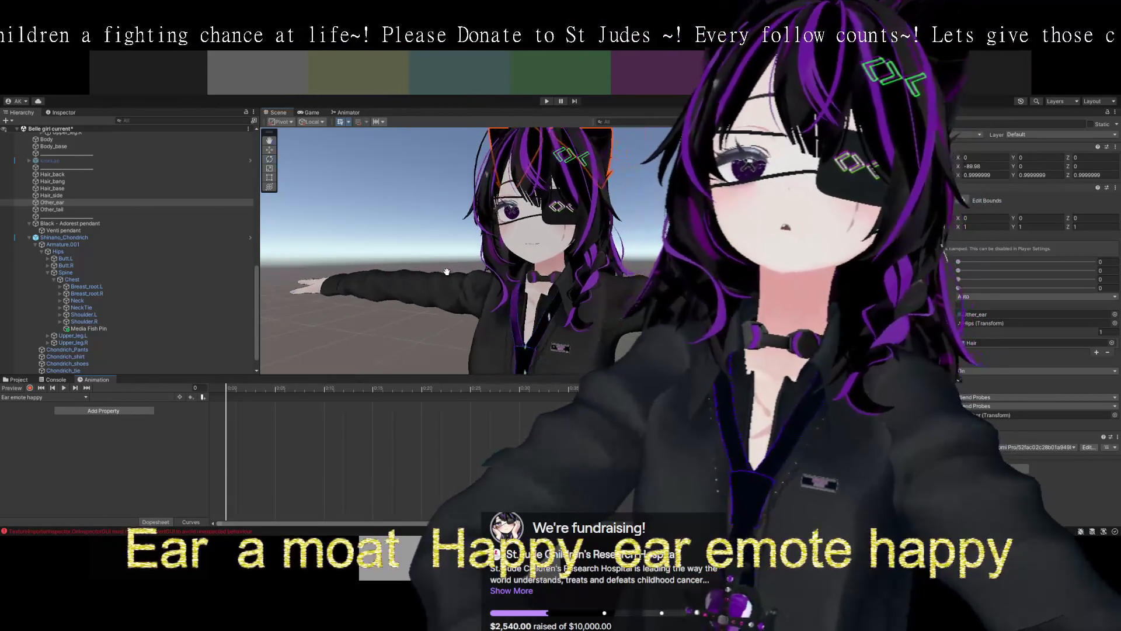
pyautogui.click(546, 101)
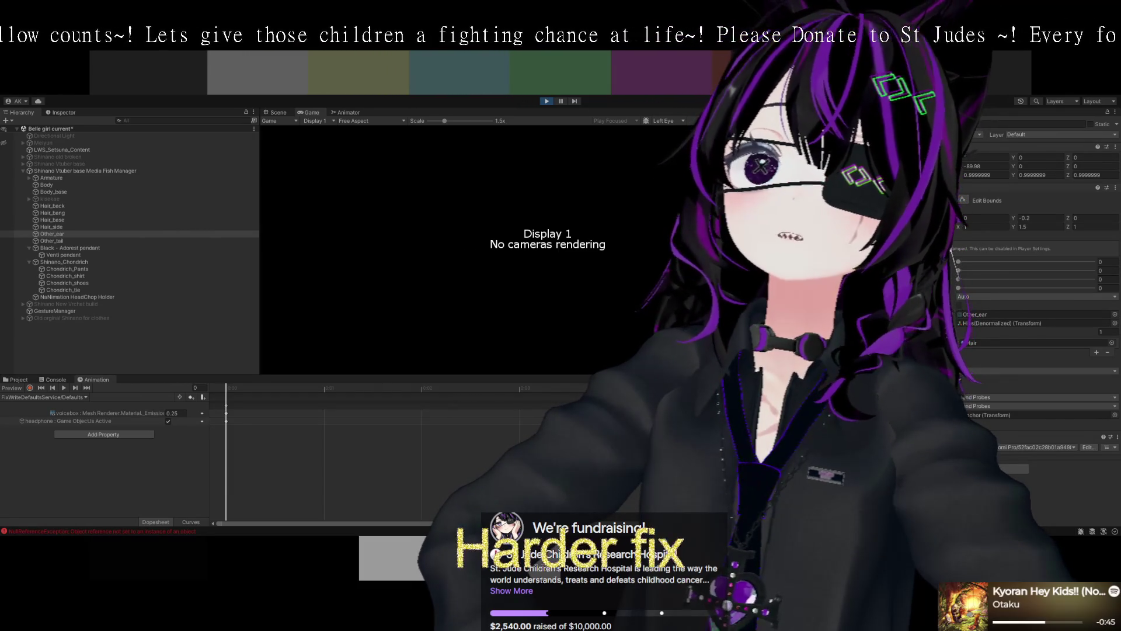
# - Return to the Scene view, select the avatar root, then the Other_ear mesh
pyautogui.click(282, 111)
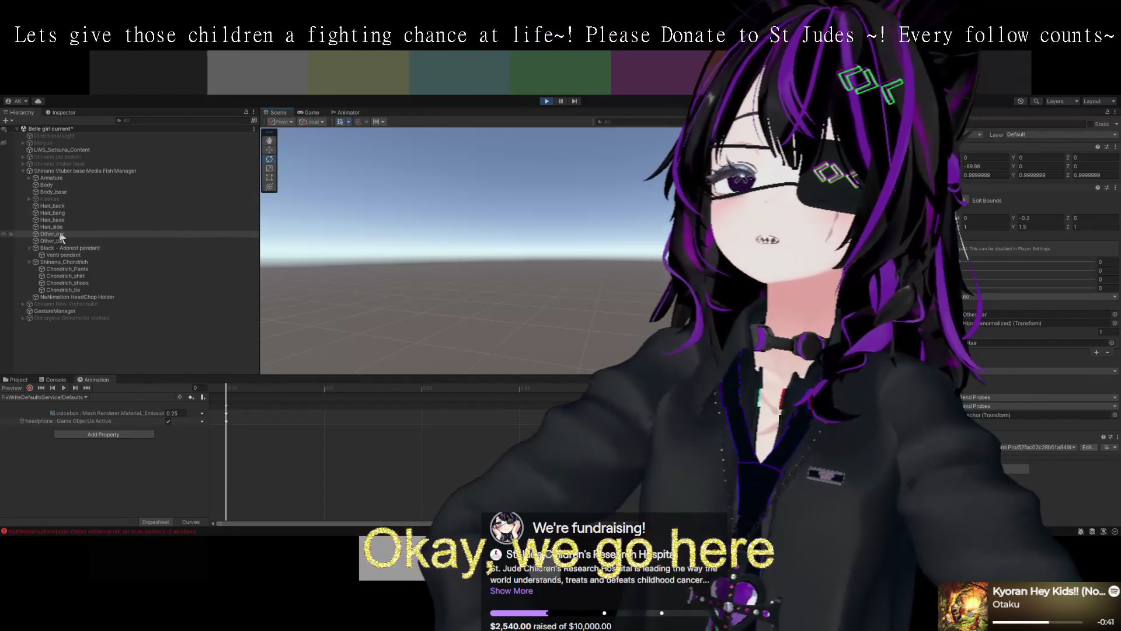
pyautogui.click(59, 169)
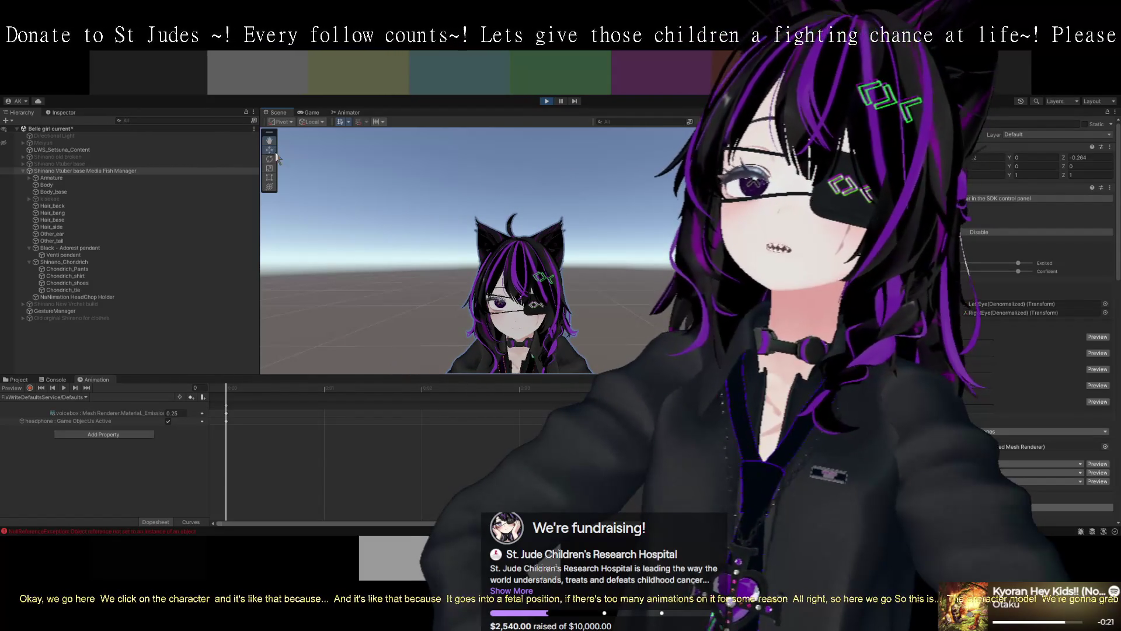
pyautogui.click(556, 239)
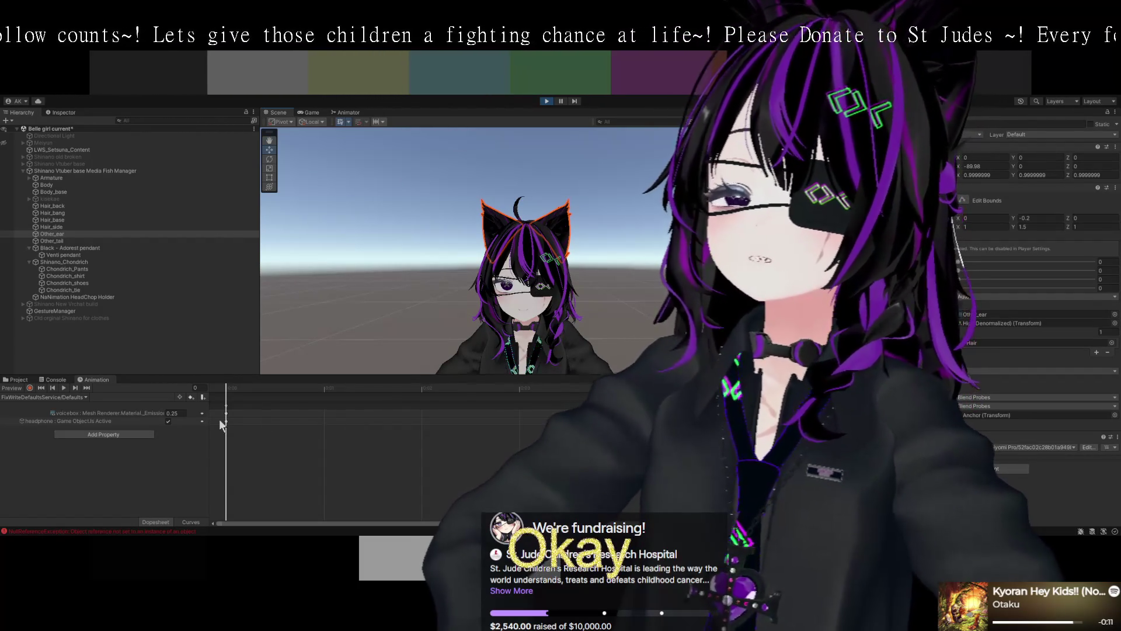
# - Expand the armature, select the voicebox object, and enlarge the Animation panel
pyautogui.click(226, 420)
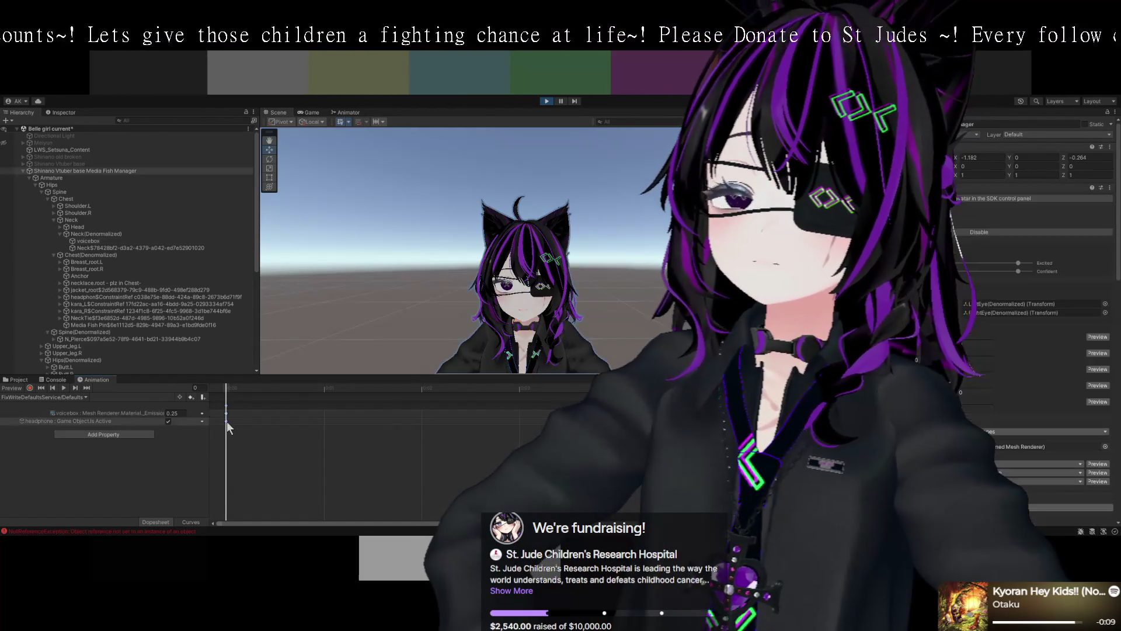
pyautogui.click(227, 414)
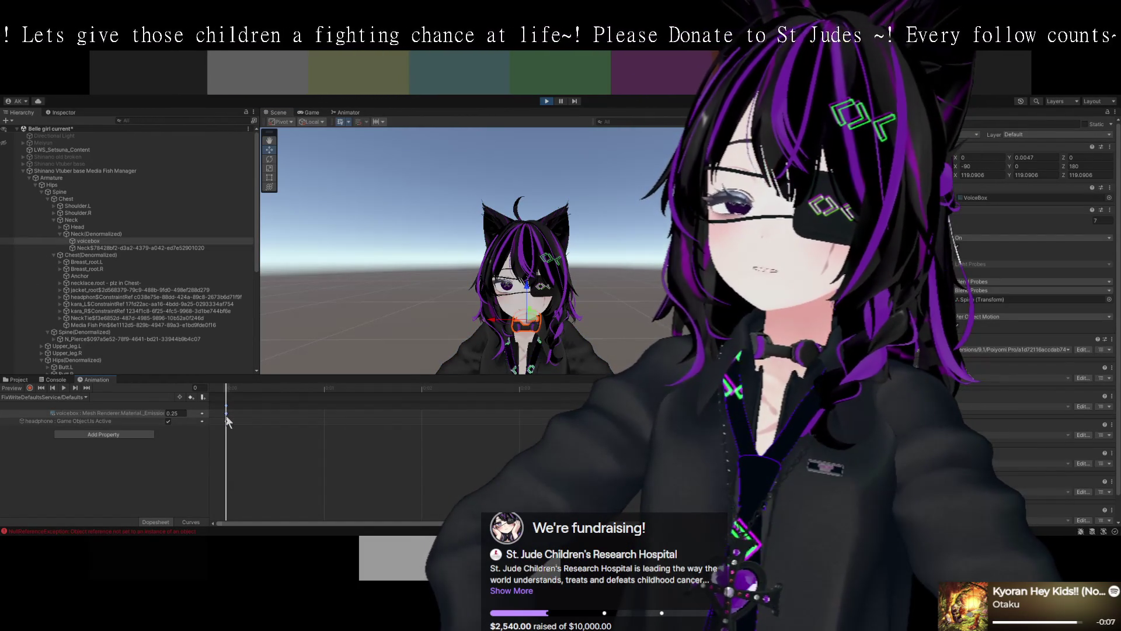
pyautogui.click(19, 379)
pyautogui.click(94, 380)
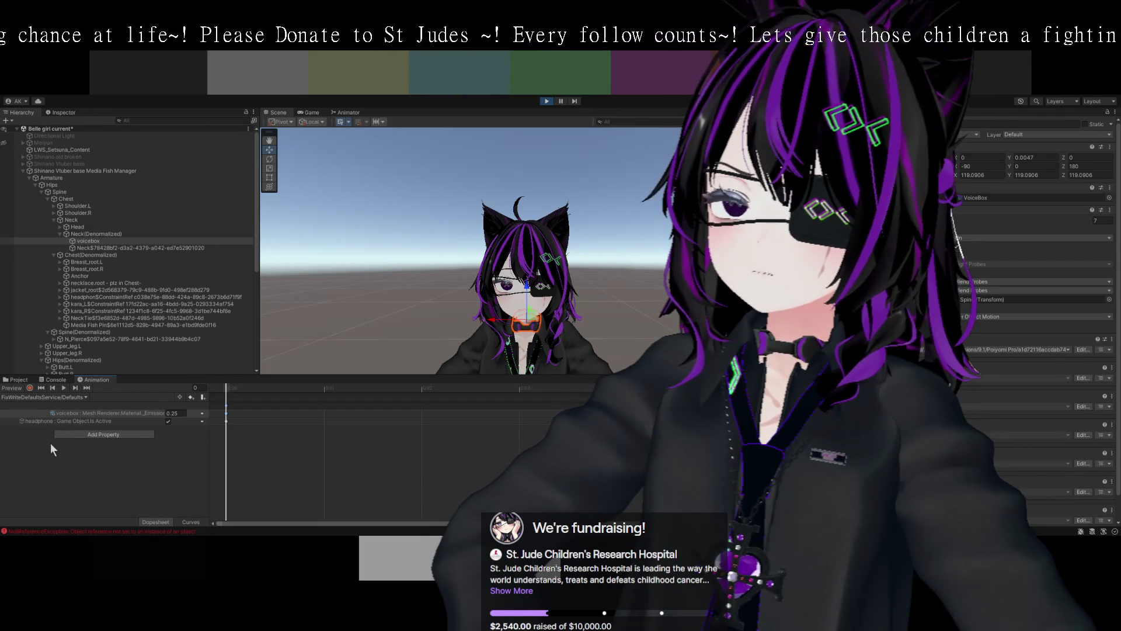
pyautogui.doubleClick(103, 380)
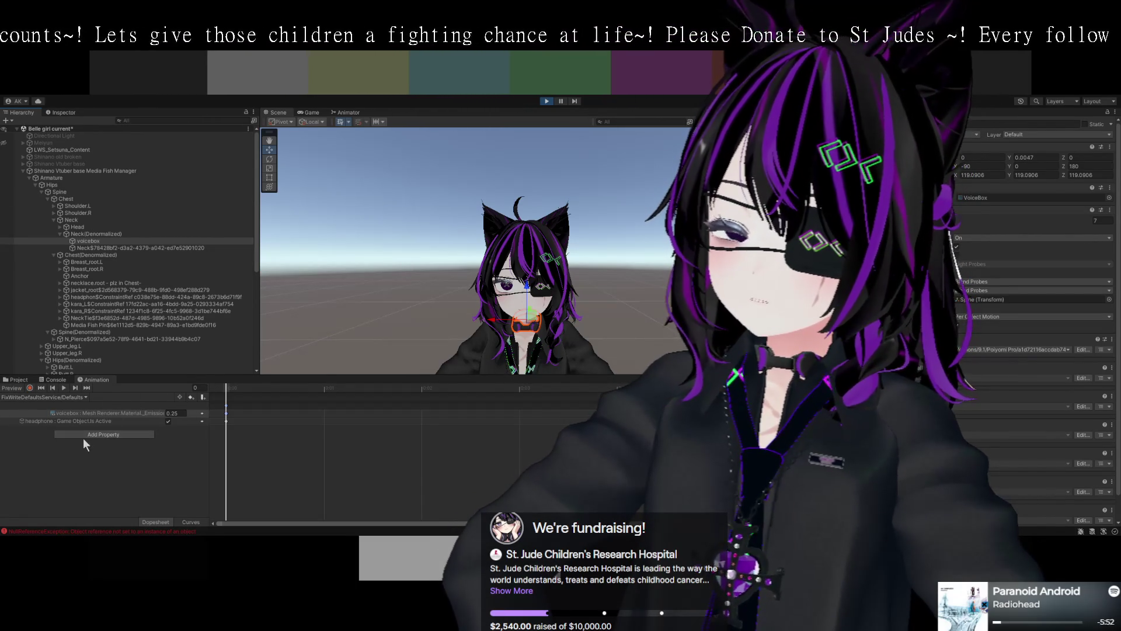
# - Check the shader error messages, then return to the animation timeline
pyautogui.click(41, 379)
pyautogui.click(17, 379)
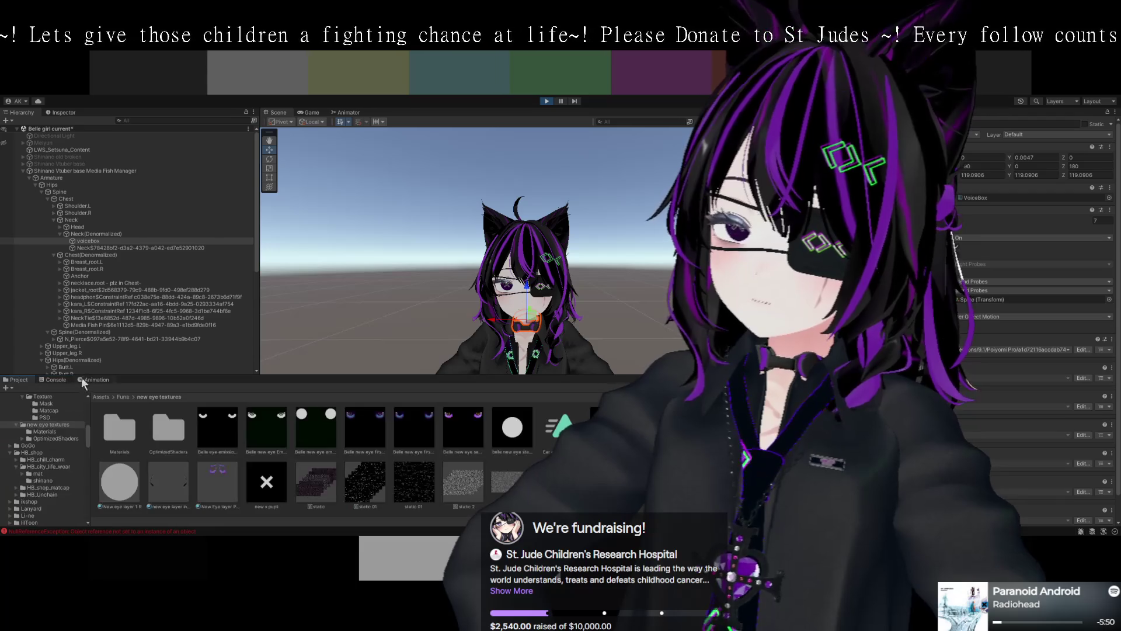
pyautogui.click(93, 379)
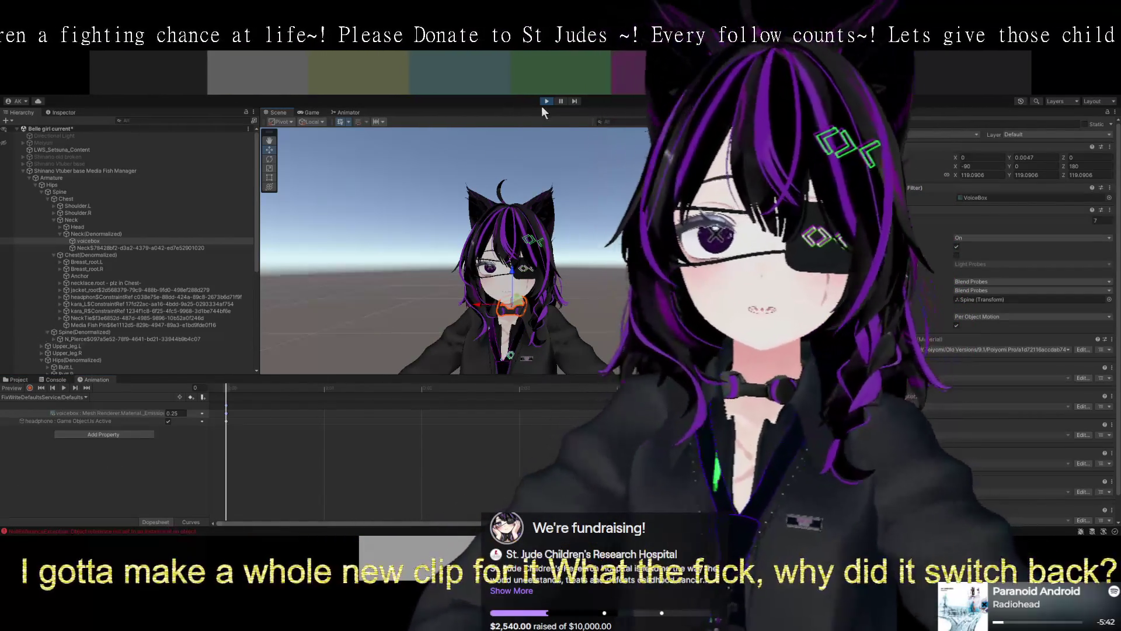
# - Exit Play mode, re-center the view on the avatar, and select the MF Hairpin animated property
pyautogui.click(541, 100)
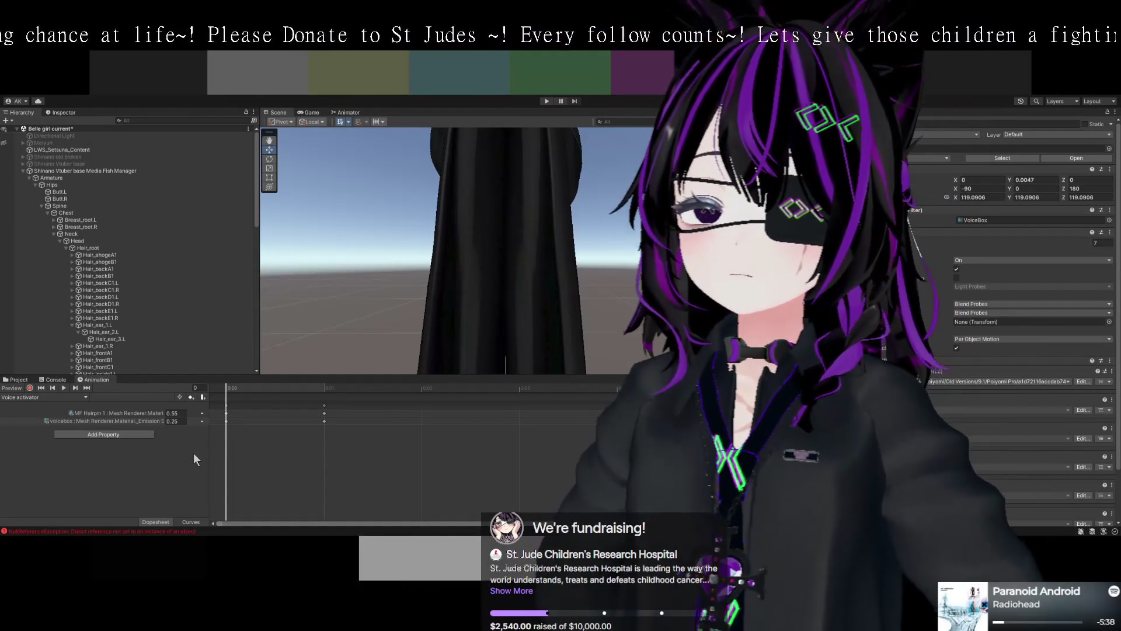
pyautogui.moveTo(288, 279); pyautogui.dragTo(331, 303)
pyautogui.scroll(-10, 338, 292)
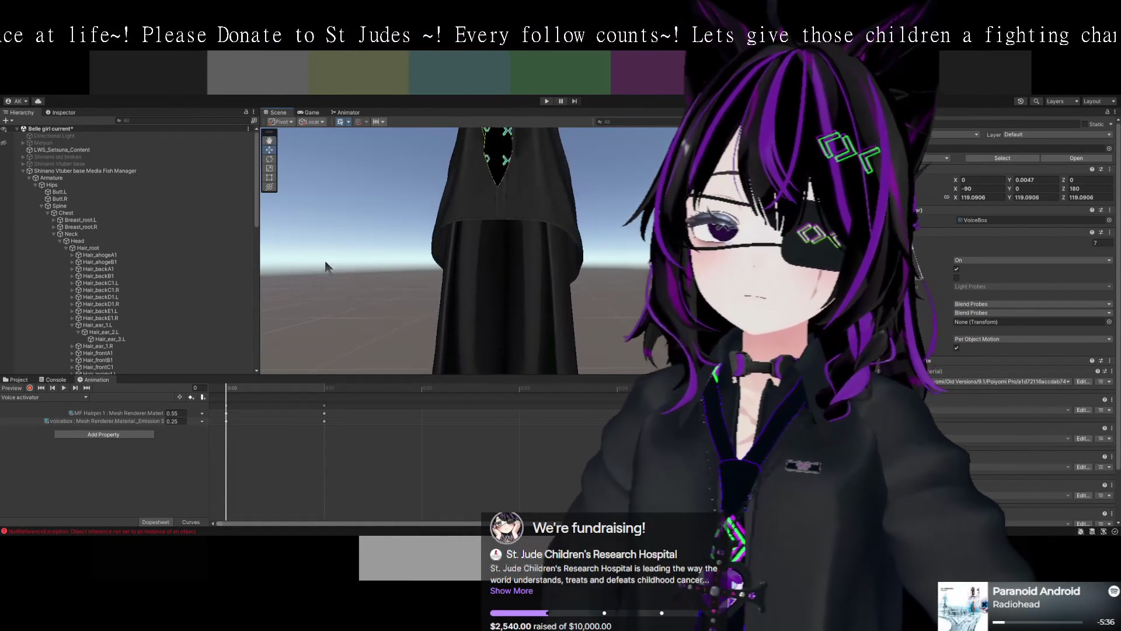
pyautogui.scroll(-3, 353, 288)
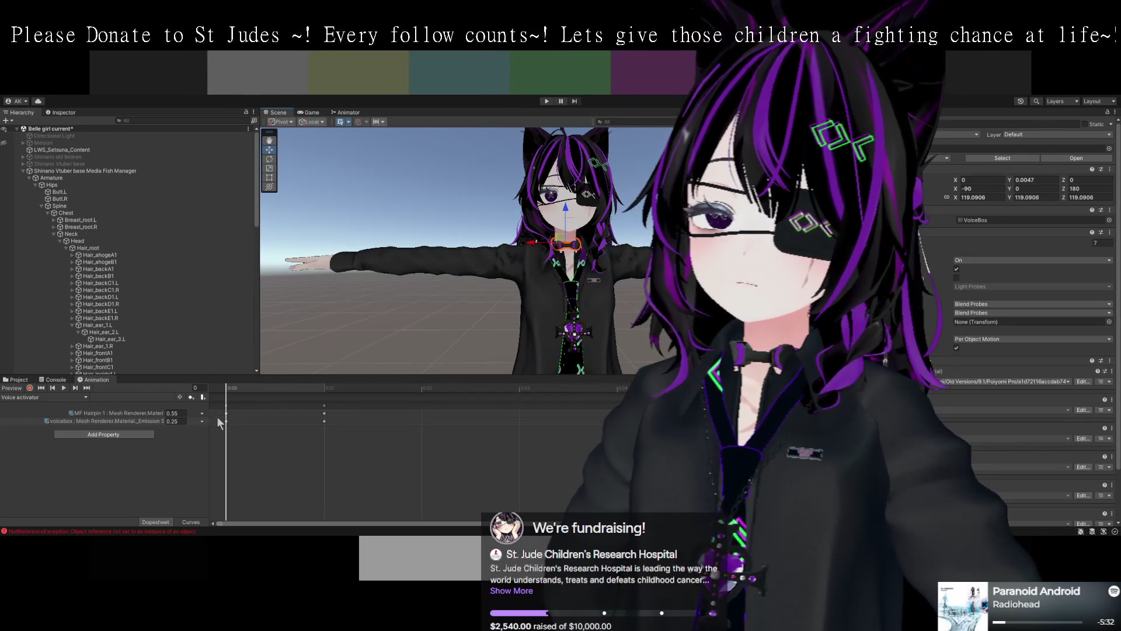
pyautogui.click(123, 413)
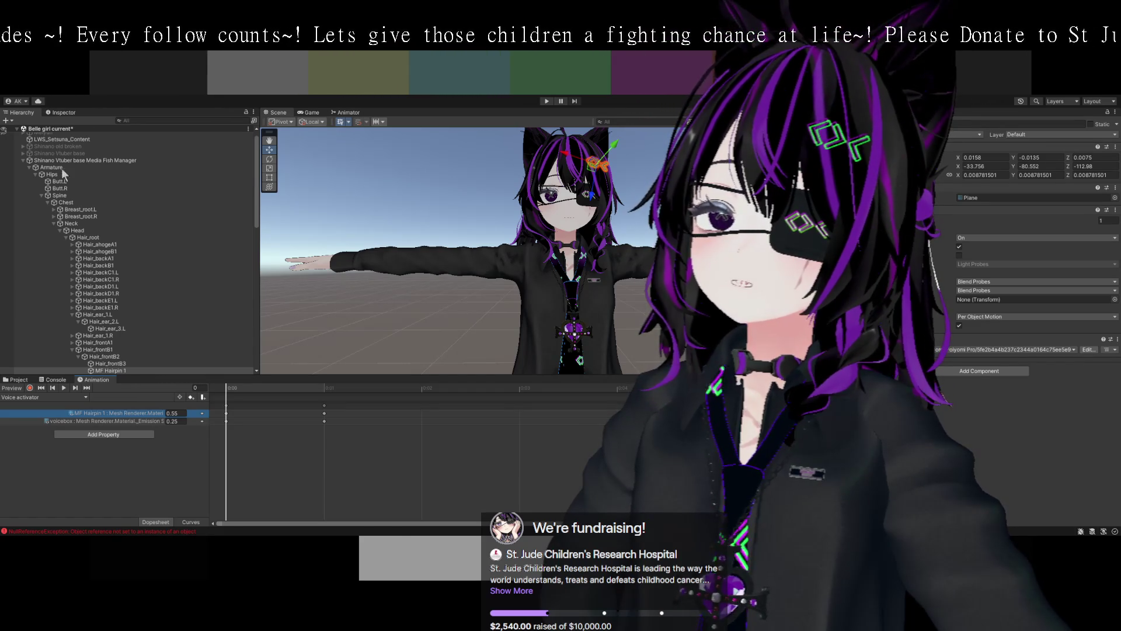
# - Switch the Animation window to the Ear emote happy clip and enter Play mode
pyautogui.click(43, 397)
pyautogui.click(108, 452)
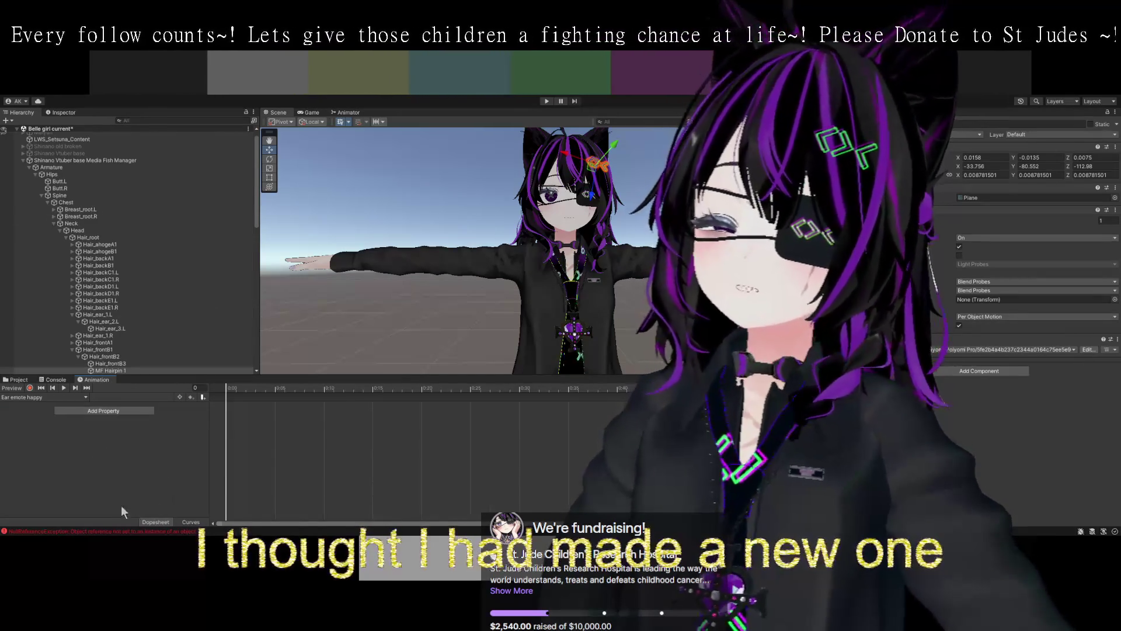
pyautogui.click(548, 101)
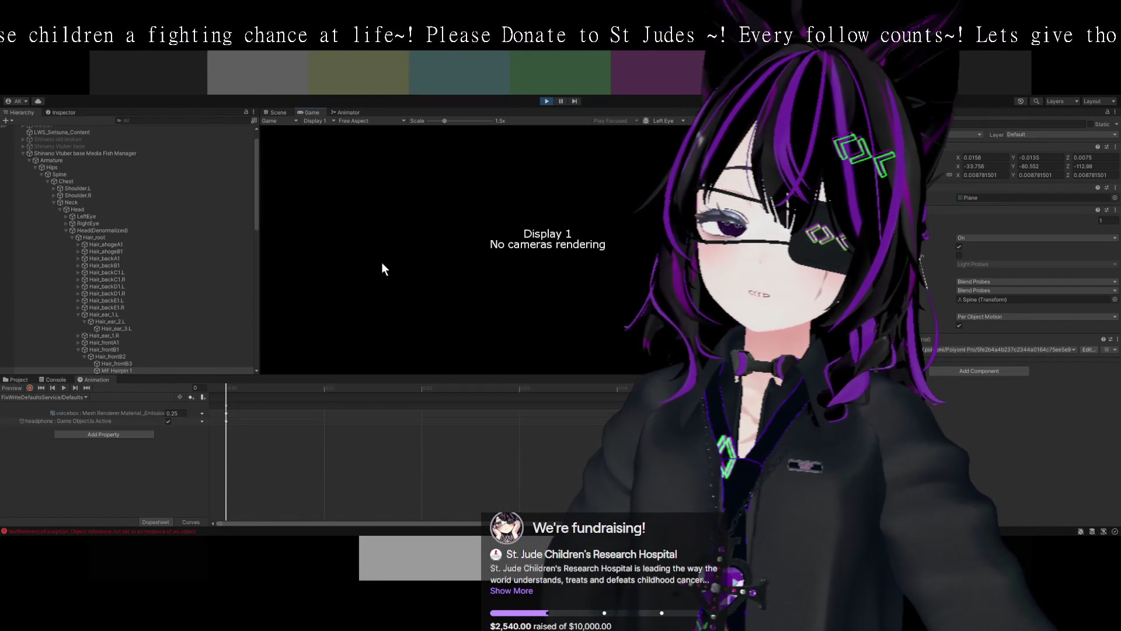
# - Return to the Scene view during Play mode and turn on animation recording
pyautogui.click(273, 113)
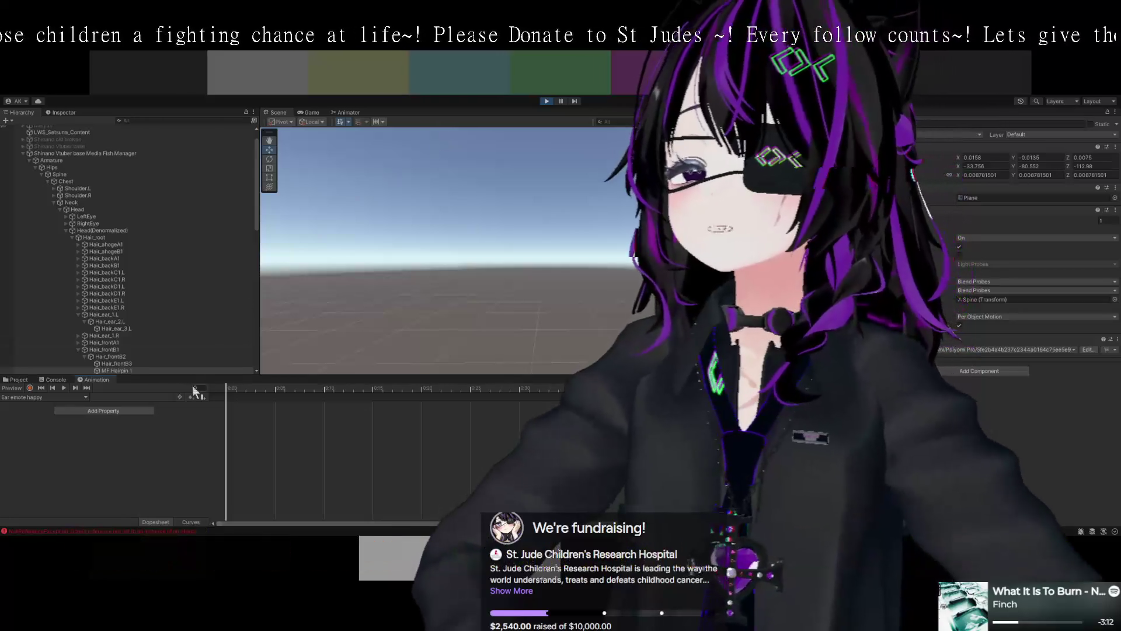
pyautogui.click(29, 388)
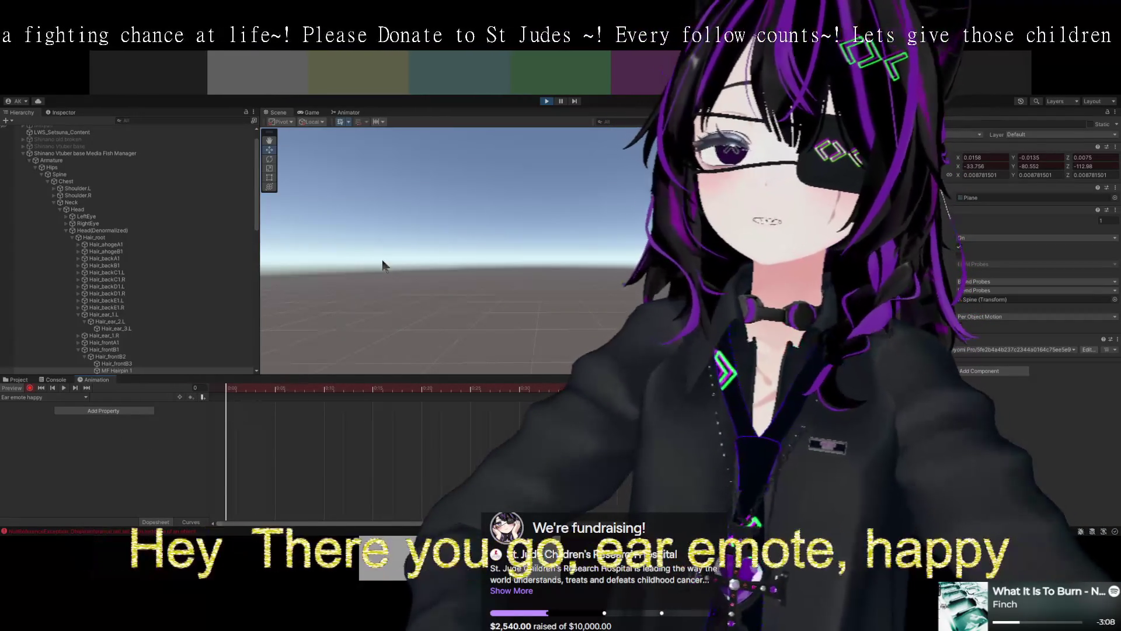
# - Select the left ear bone Hair_ear_1.L under Head(Denormalized) in the armature hierarchy
pyautogui.click(72, 153)
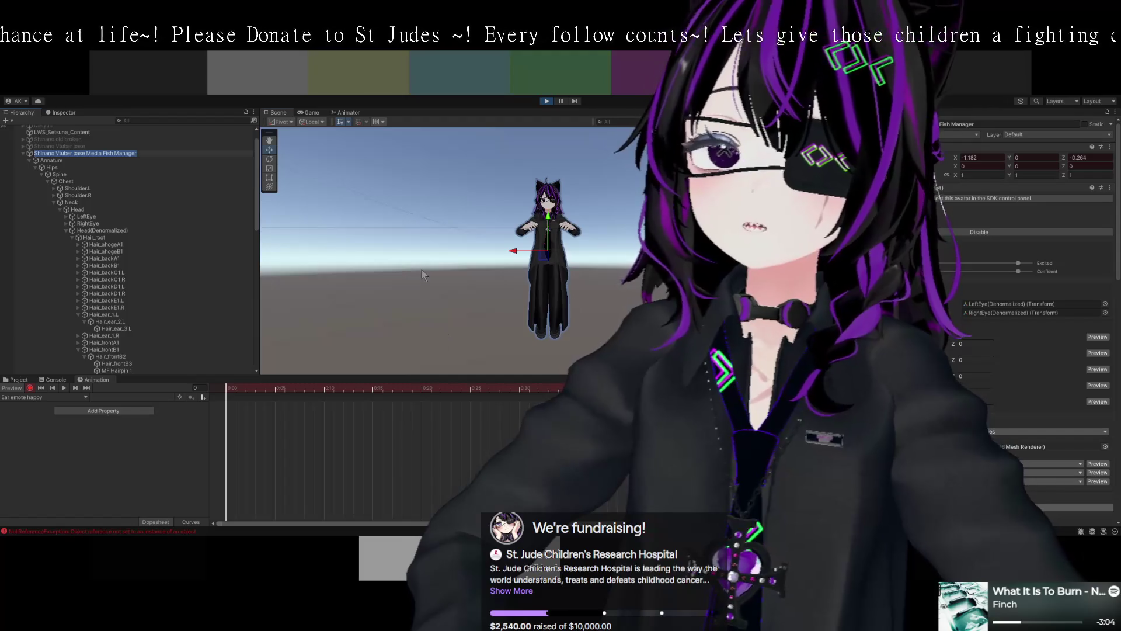
pyautogui.scroll(2, 425, 321)
pyautogui.scroll(2, 405, 287)
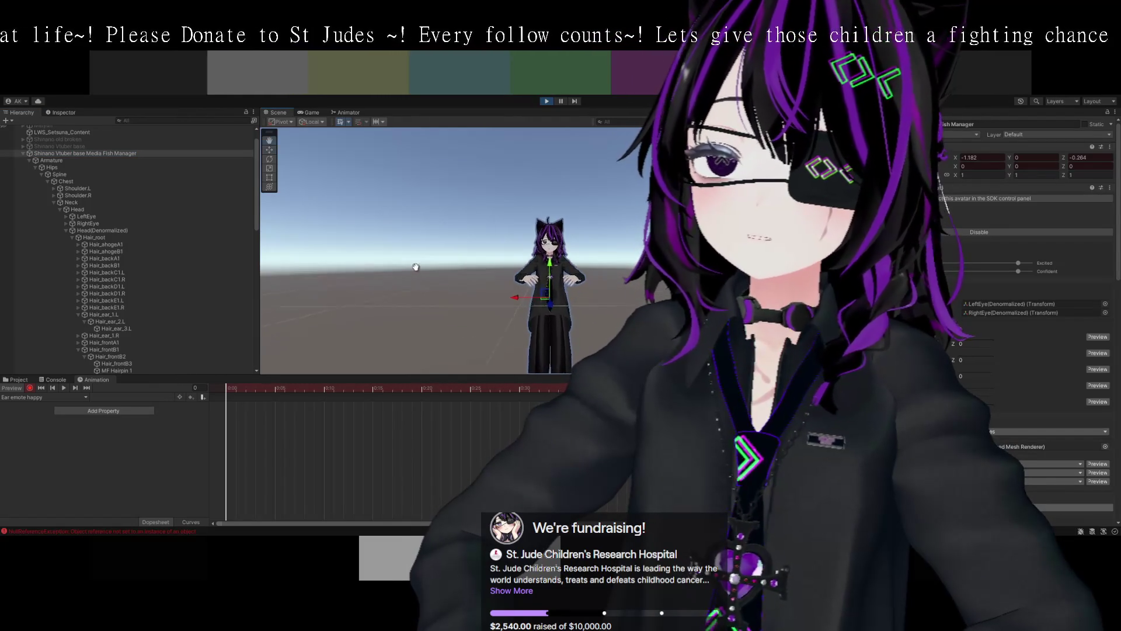
pyautogui.scroll(3, 409, 299)
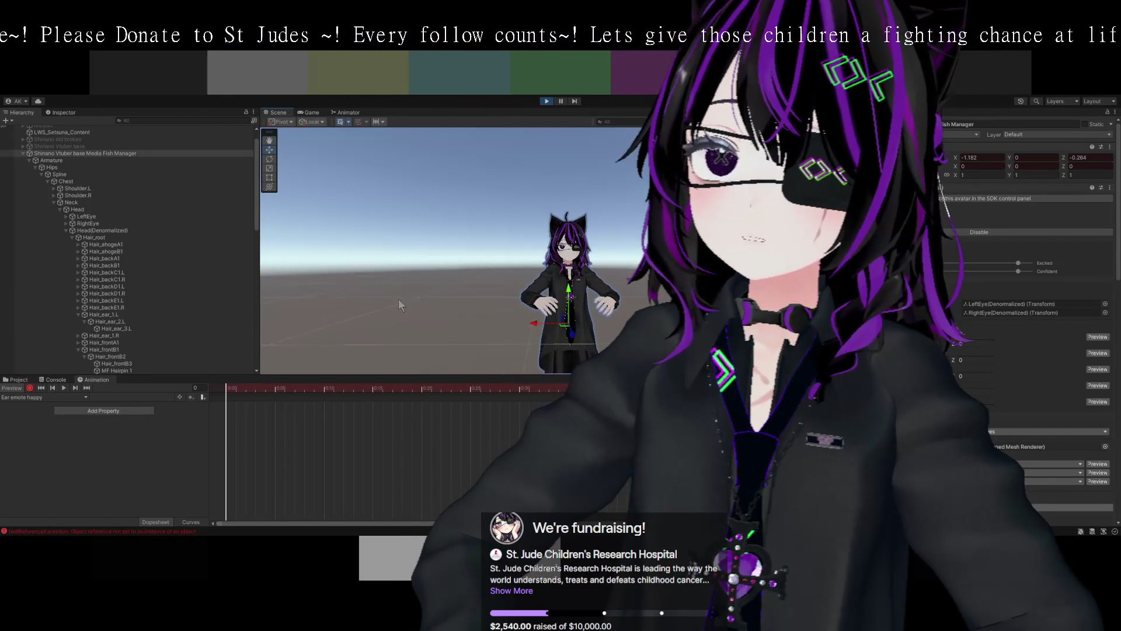
pyautogui.scroll(-3, 145, 240)
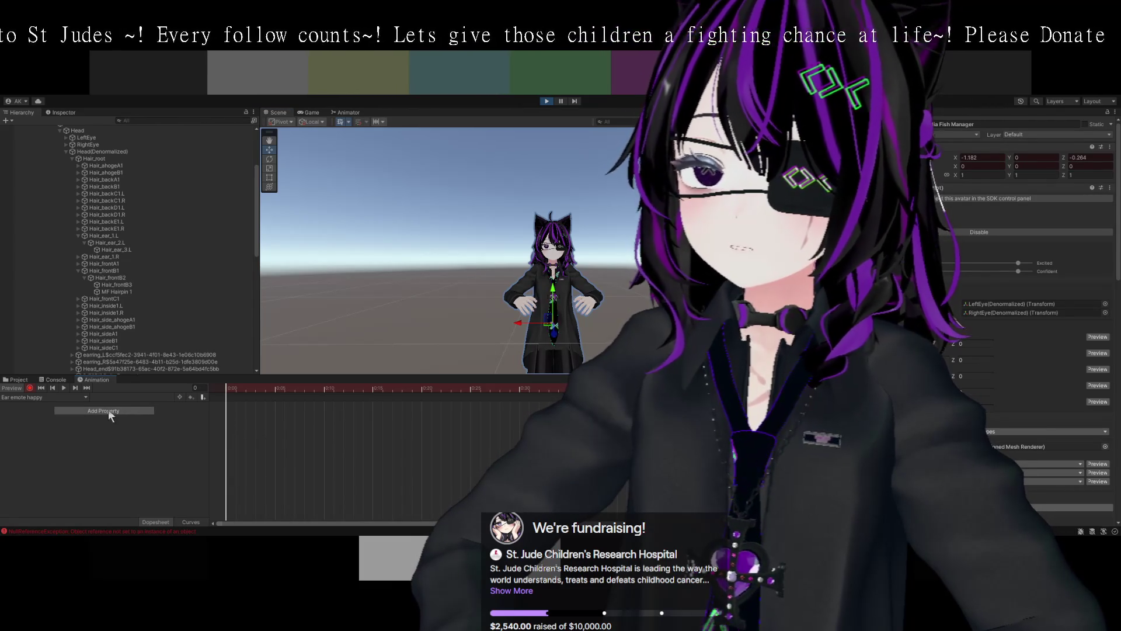
pyautogui.click(538, 210)
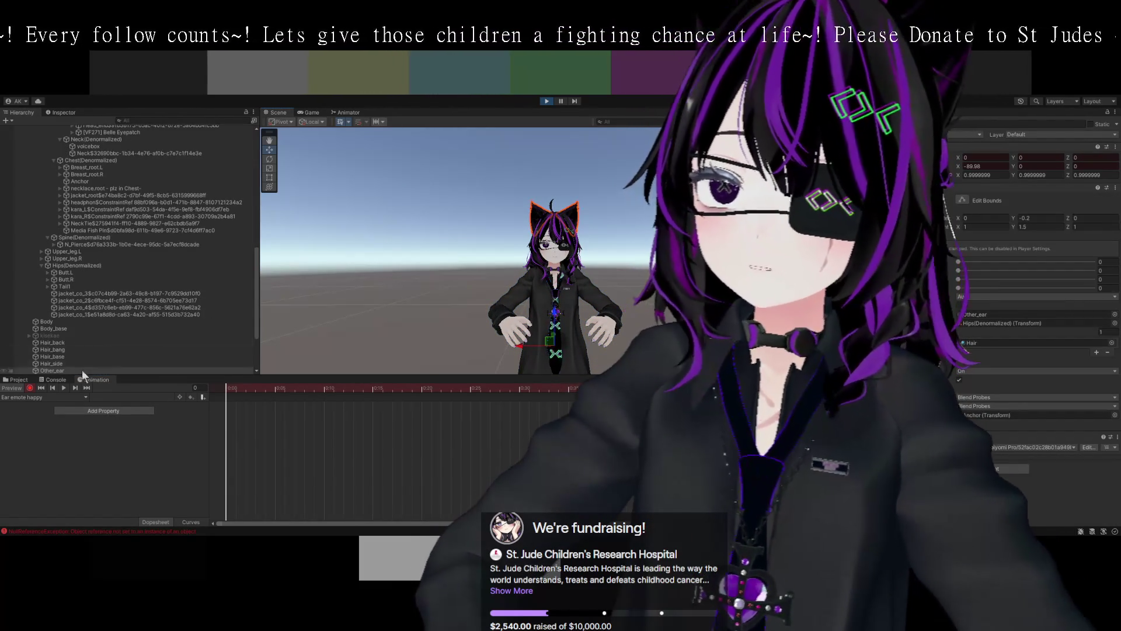
pyautogui.scroll(5, 81, 317)
pyautogui.scroll(8, 85, 309)
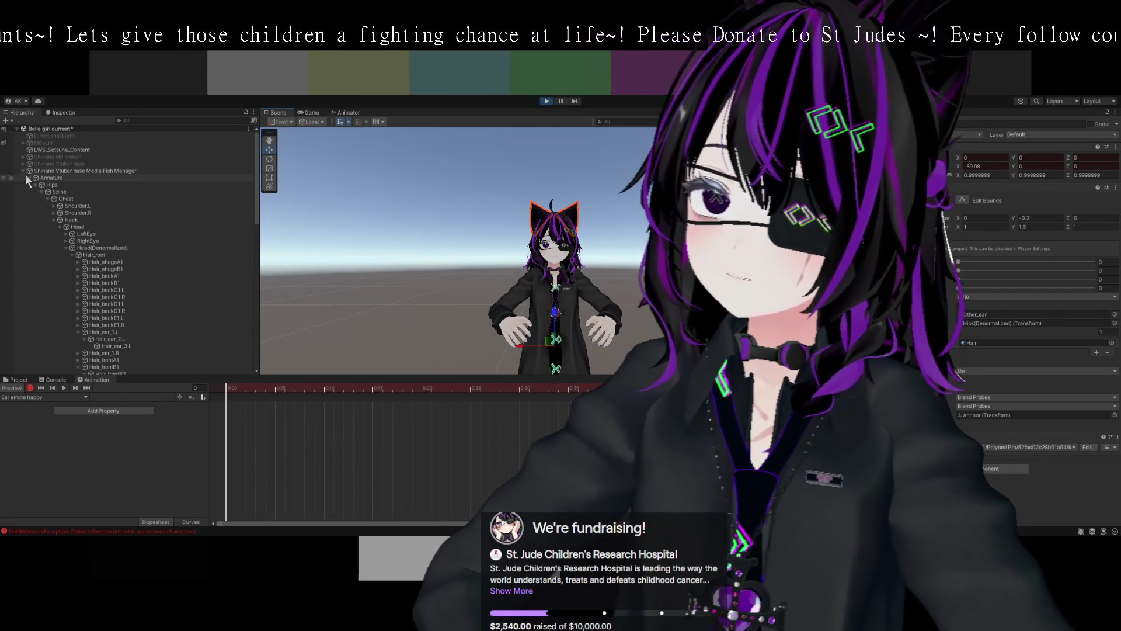
pyautogui.scroll(-2, 132, 296)
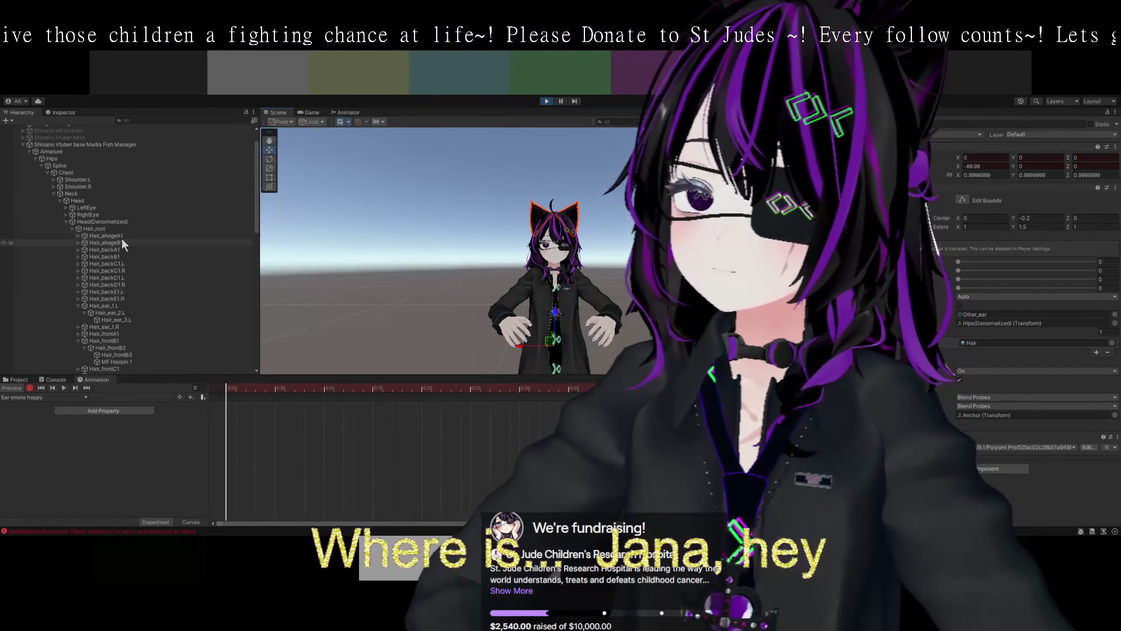
pyautogui.scroll(-4, 131, 283)
pyautogui.click(117, 255)
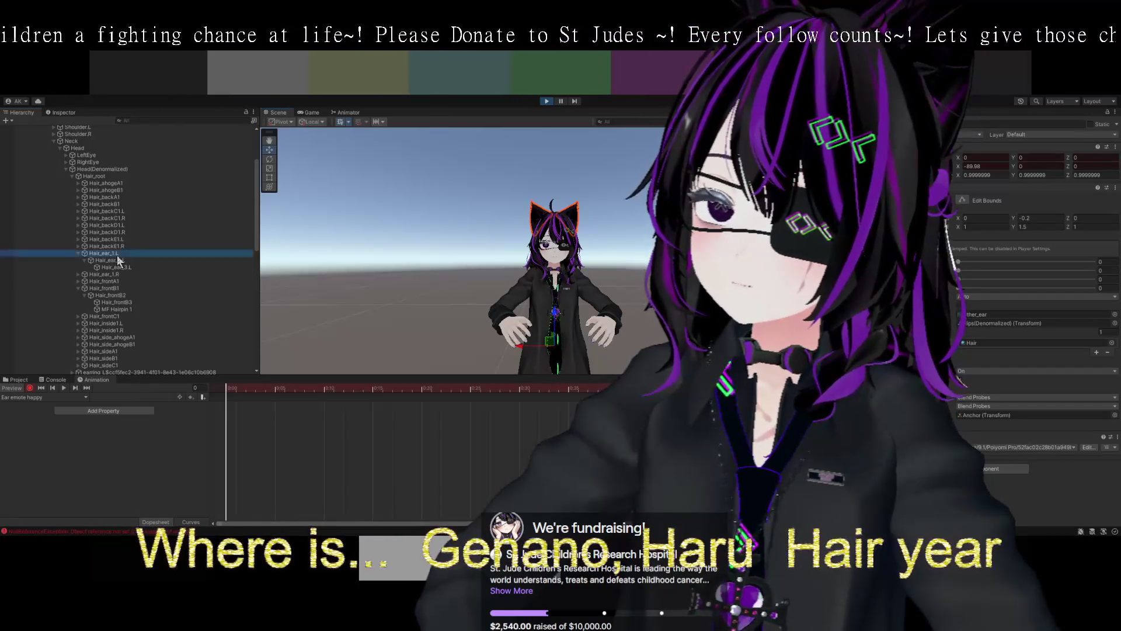
# - Key Hair_ear_1.R rotation at frame 0 (-4.61, -58.325, -52.05) and expand its values
pyautogui.moveTo(137, 271); pyautogui.dragTo(123, 426)
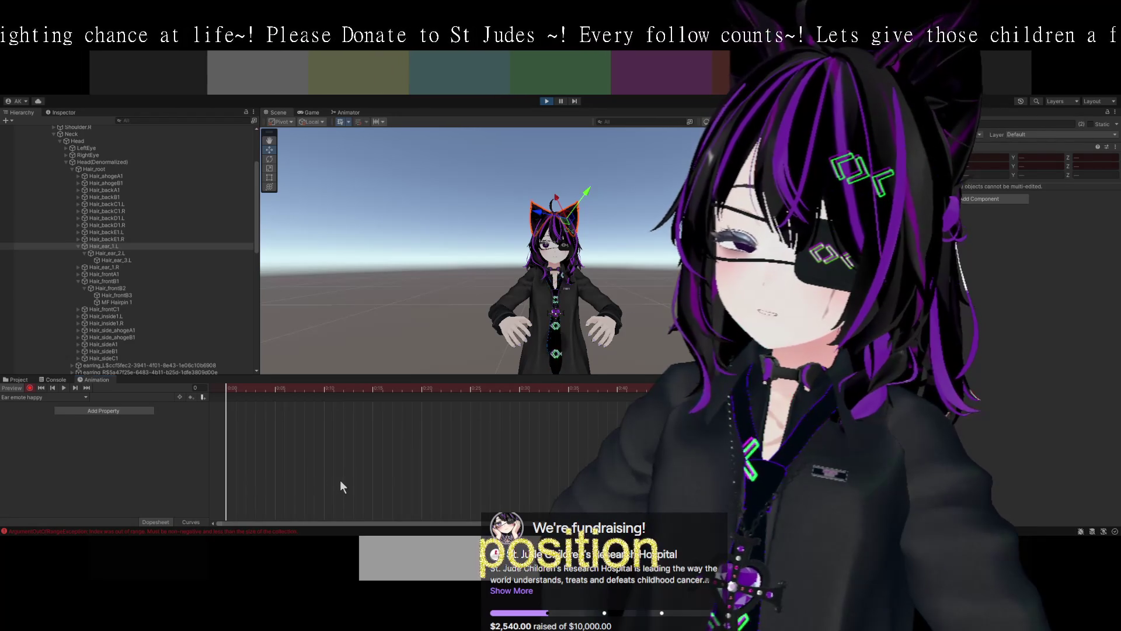
pyautogui.press('k')
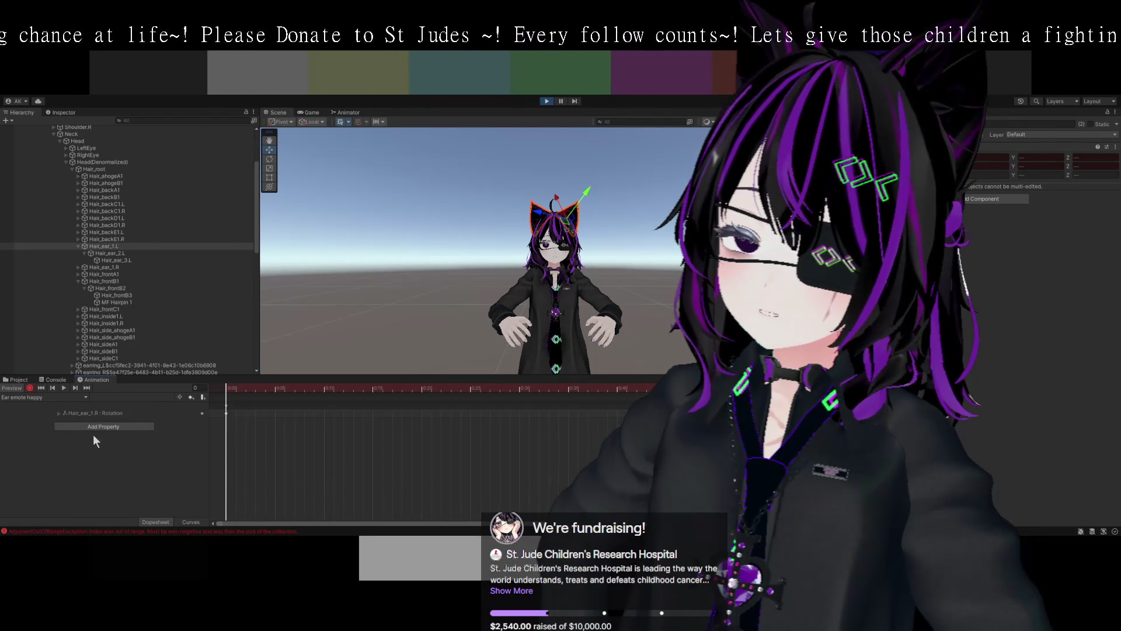
pyautogui.click(58, 413)
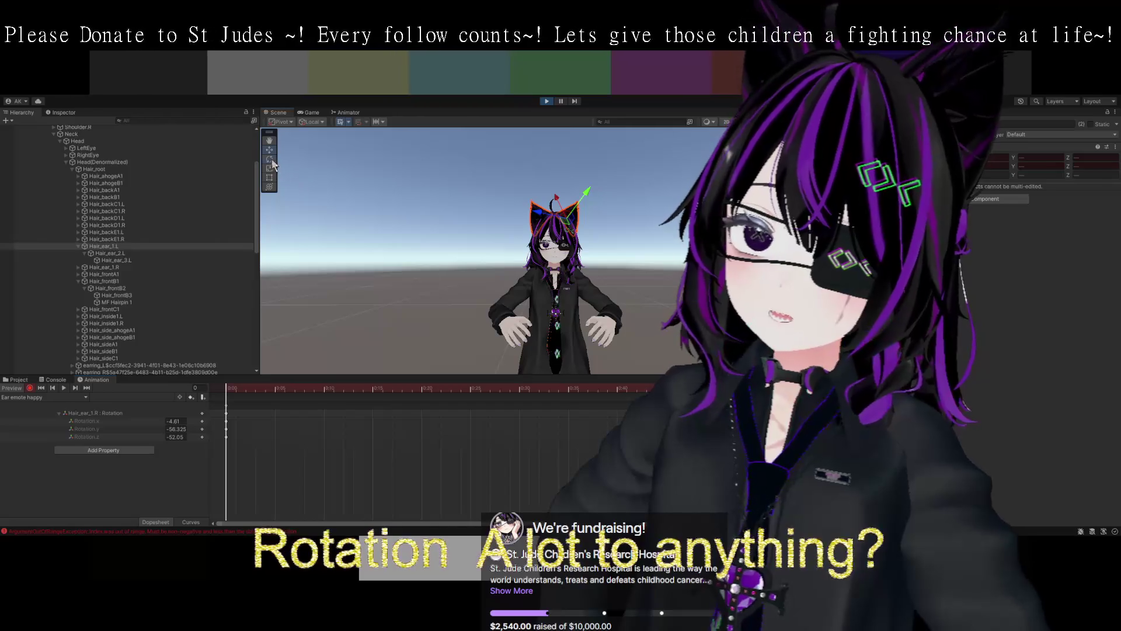
# - Add a Hair_ear_1.L rotation track with the Rotate tool, undoing the stray Other_ear track
pyautogui.press('e')
pyautogui.moveTo(564, 198)
pyautogui.mouseDown()
pyautogui.moveTo(523, 218)
pyautogui.moveTo(549, 229)
pyautogui.mouseUp()
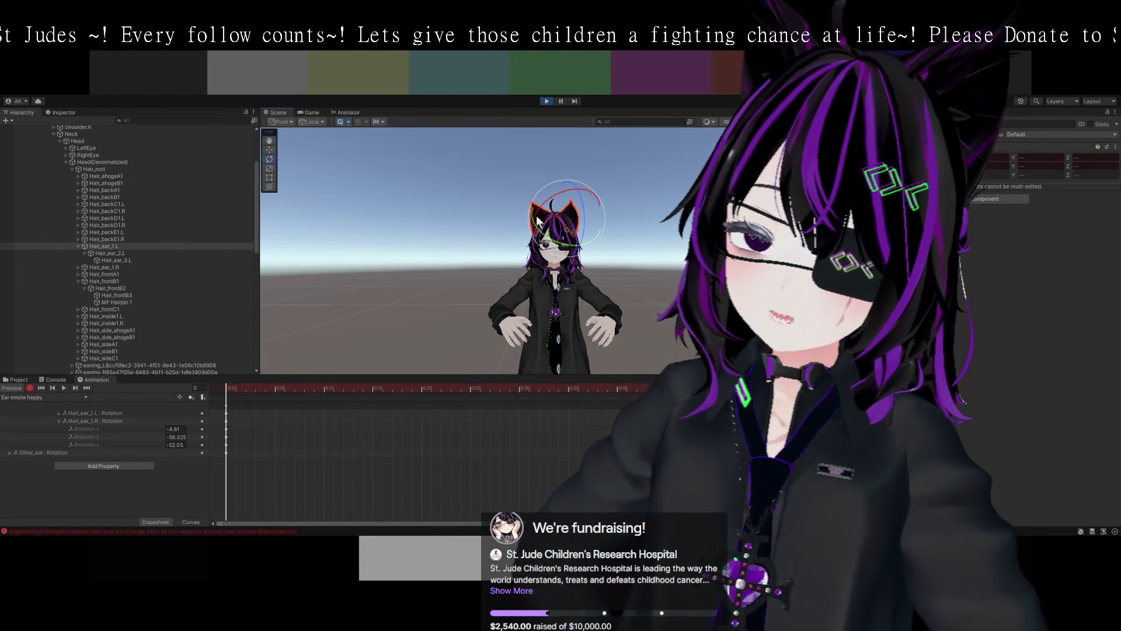
pyautogui.hotkey('ctrl', 'z')
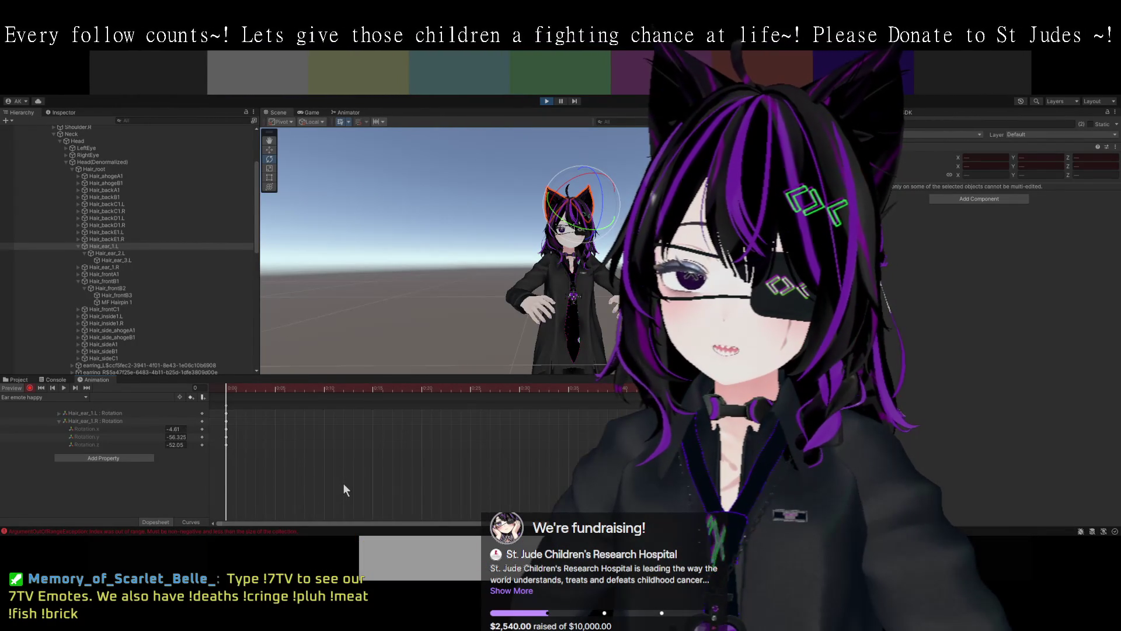
pyautogui.click(89, 420)
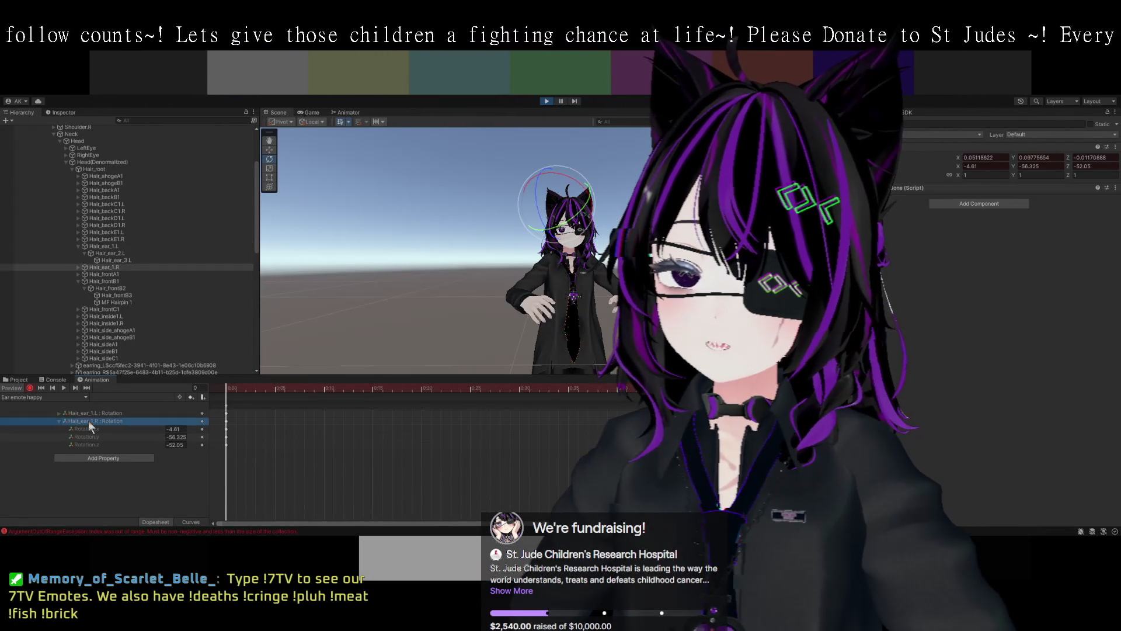
# - Expand the Hair_ear_1.L Rotation row to show its keys 5.69, 69.487, 52.175
pyautogui.click(87, 413)
pyautogui.click(59, 412)
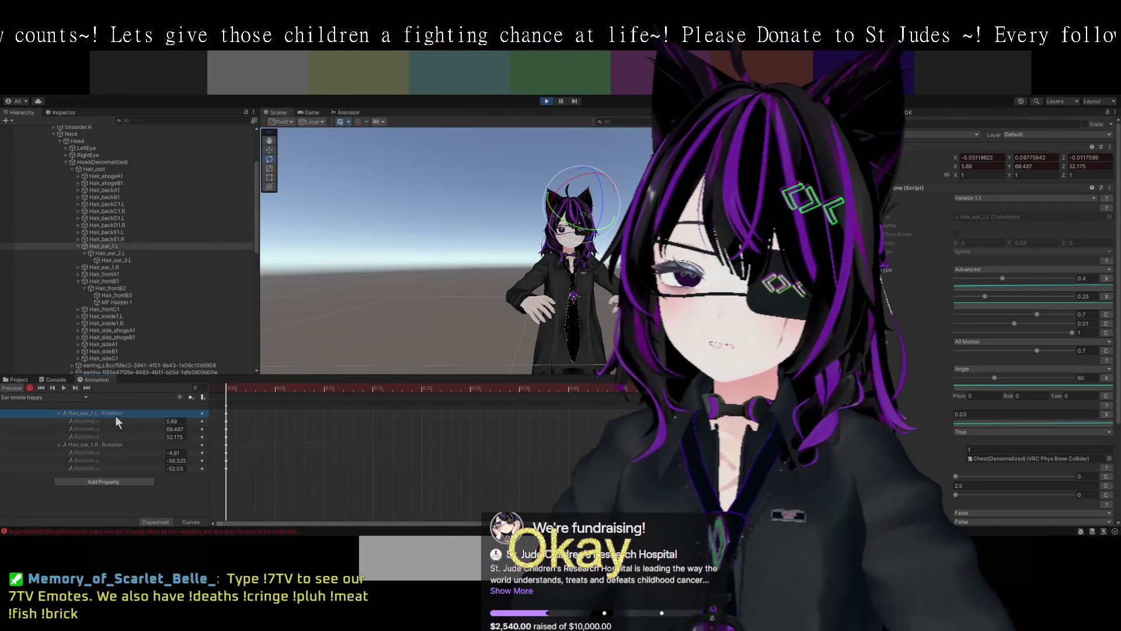
pyautogui.click(103, 444)
pyautogui.click(103, 412)
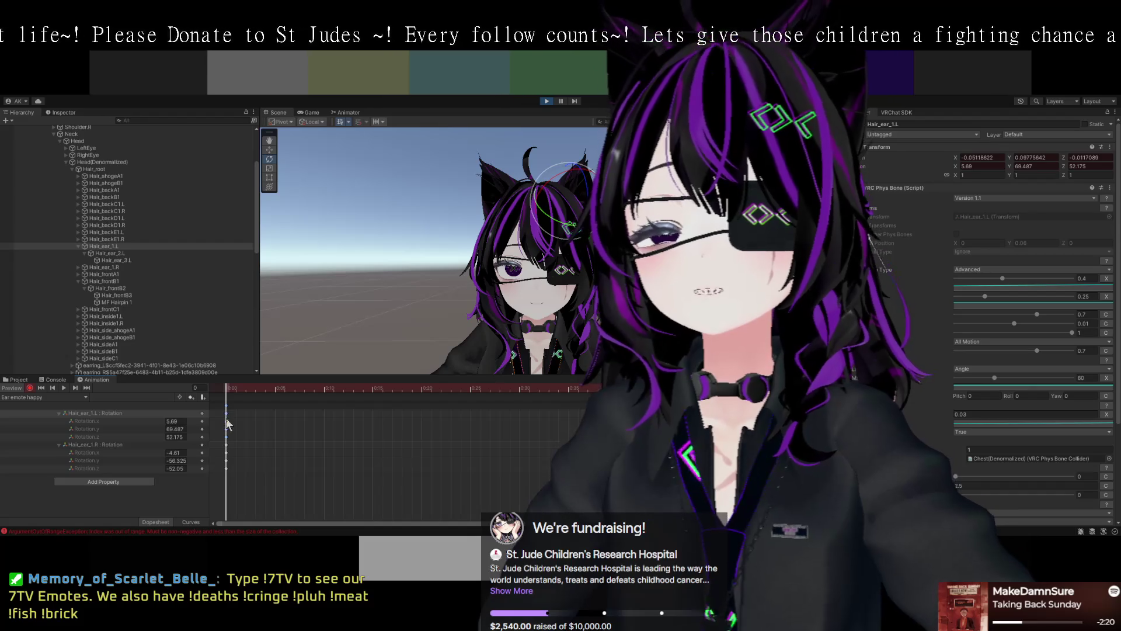
# - Scrub the timeline playhead forward toward frame 60
pyautogui.click(227, 445)
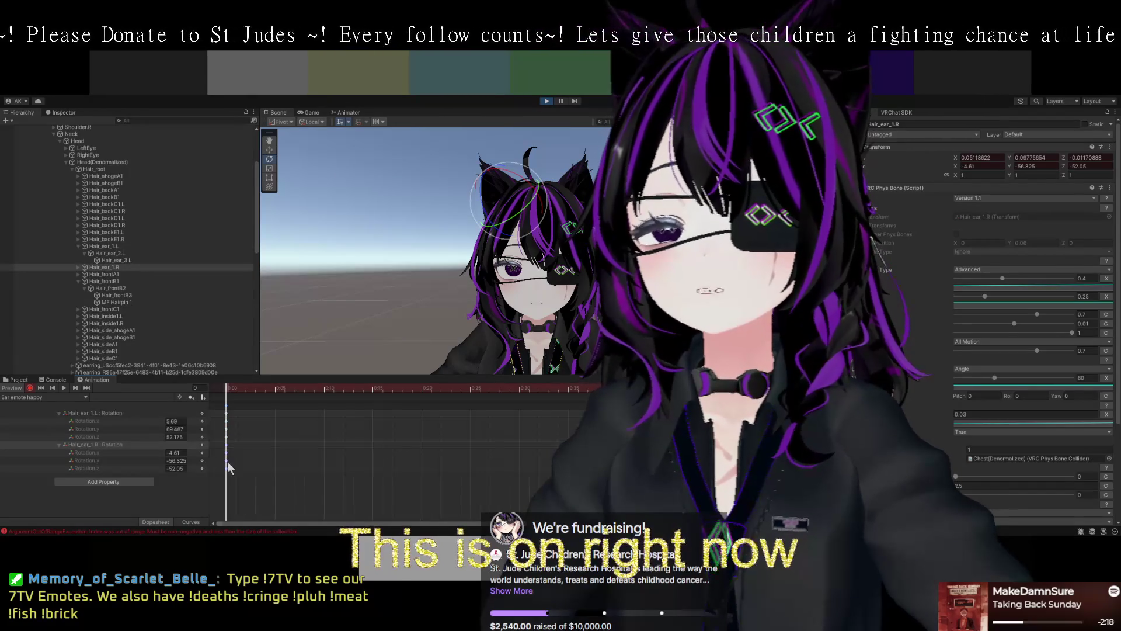
pyautogui.click(236, 390)
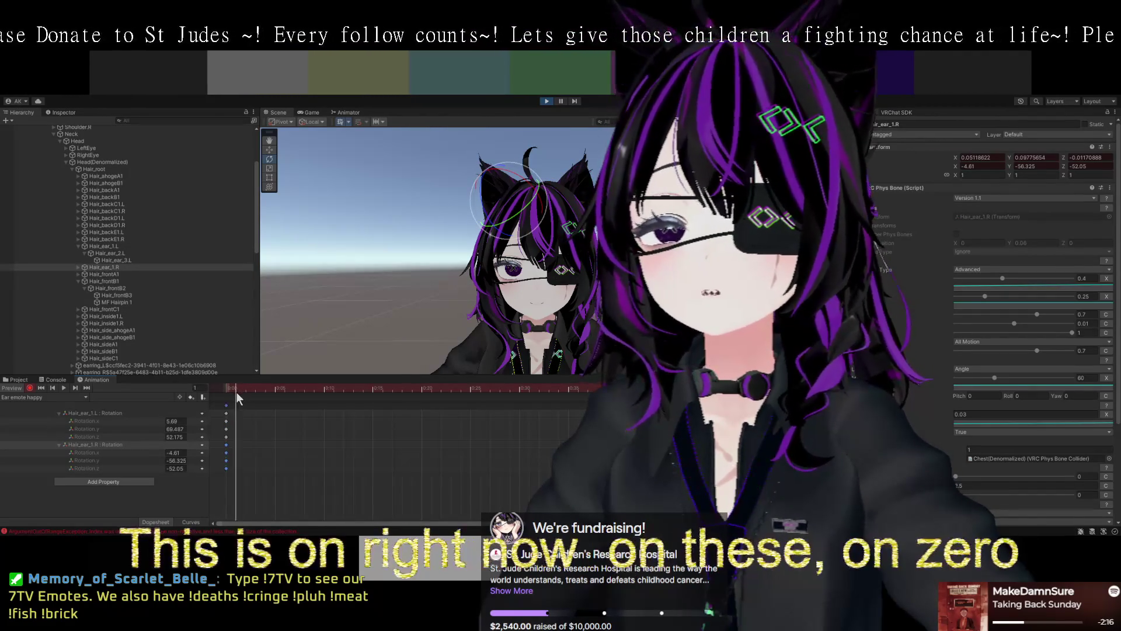
pyautogui.moveTo(247, 390); pyautogui.dragTo(323, 390)
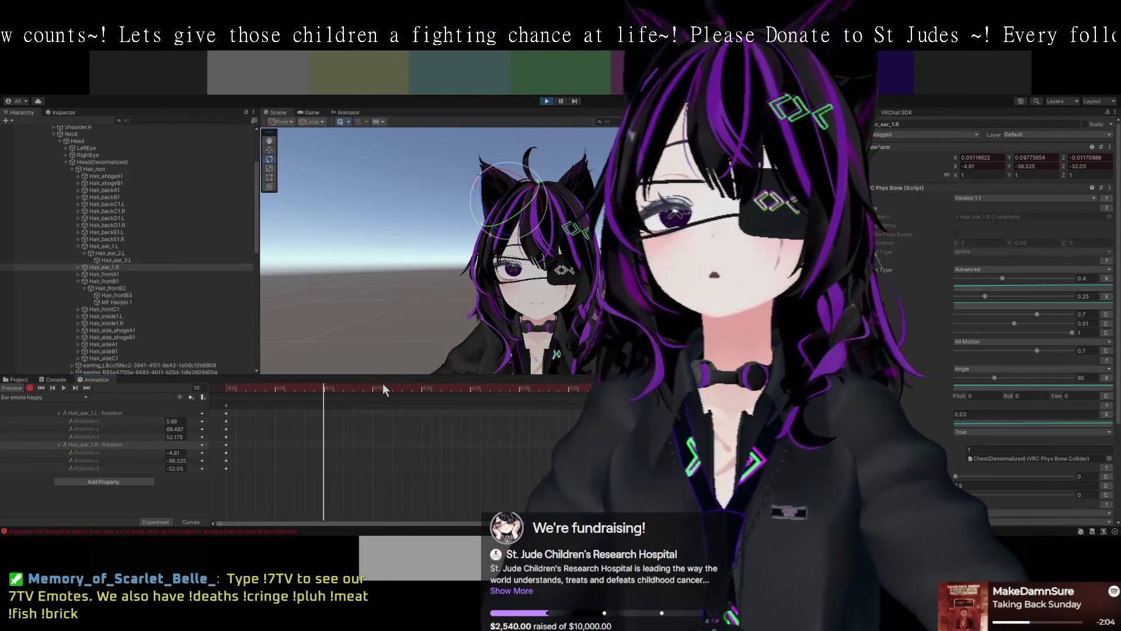
pyautogui.moveTo(387, 393); pyautogui.dragTo(454, 390)
pyautogui.moveTo(623, 390); pyautogui.dragTo(777, 390)
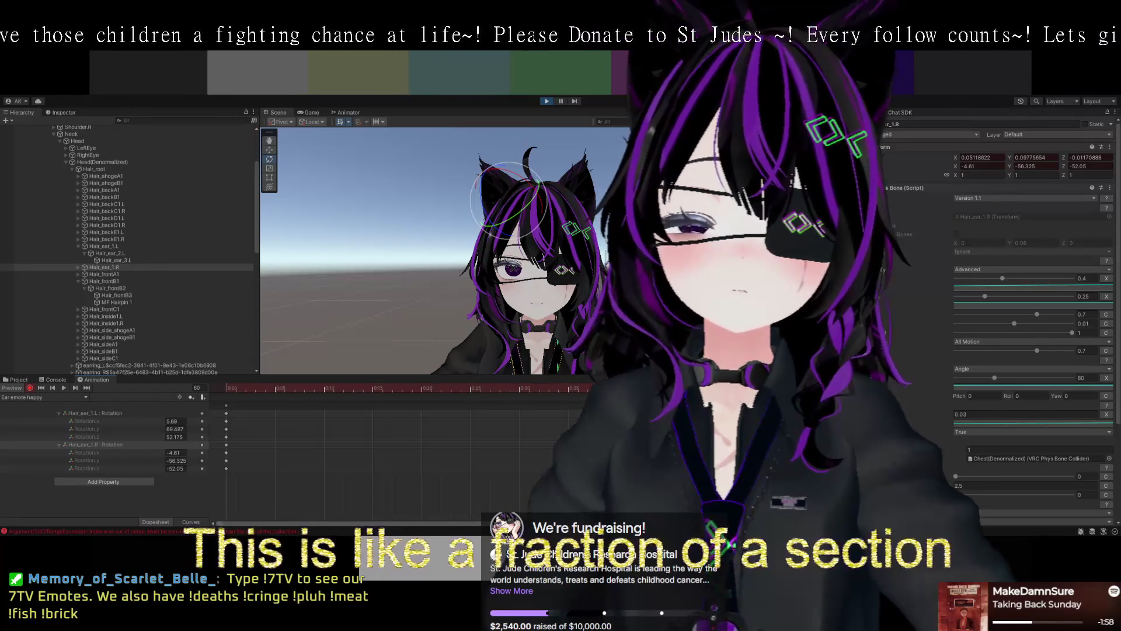
# - Select both ear bones together, undoing an accidental root-object selection
pyautogui.keyDown('ctrl'); pyautogui.click(104, 246); pyautogui.keyUp('ctrl')
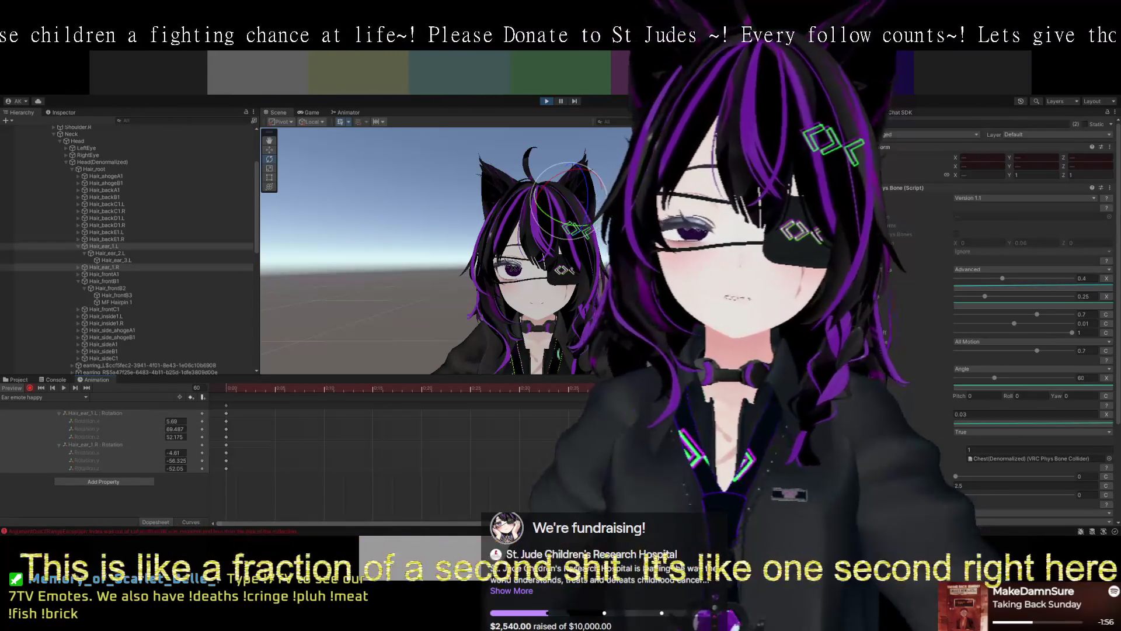
pyautogui.click(85, 128)
pyautogui.hotkey('ctrl', 'z')
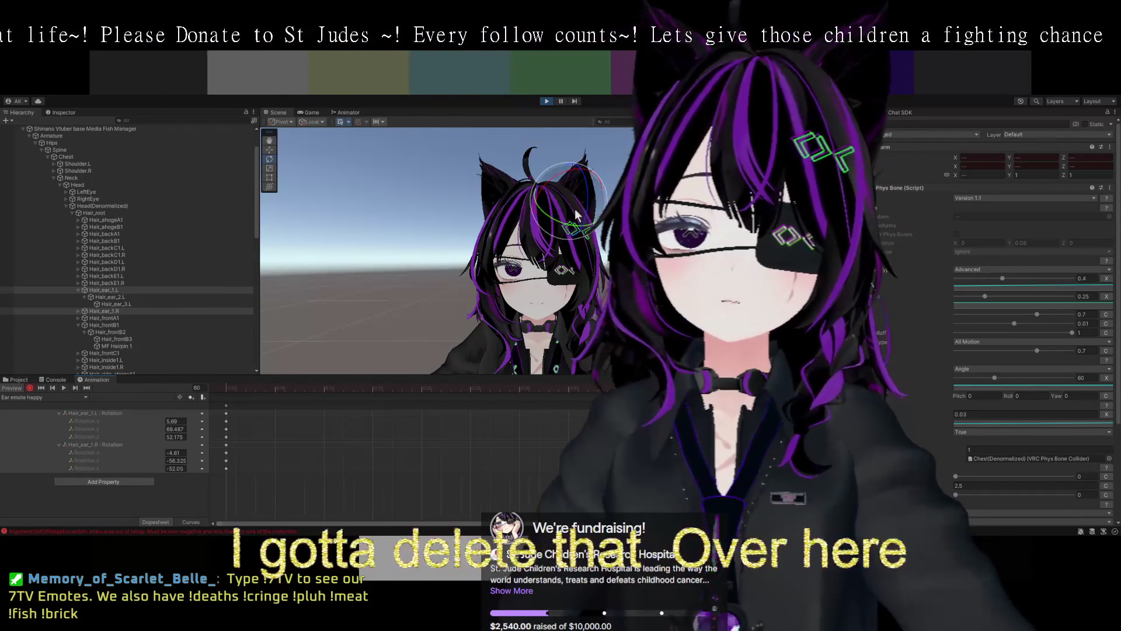
# - Trial-rotate the left ear bone, then undo to keep its original keyed rotation
pyautogui.click(92, 413)
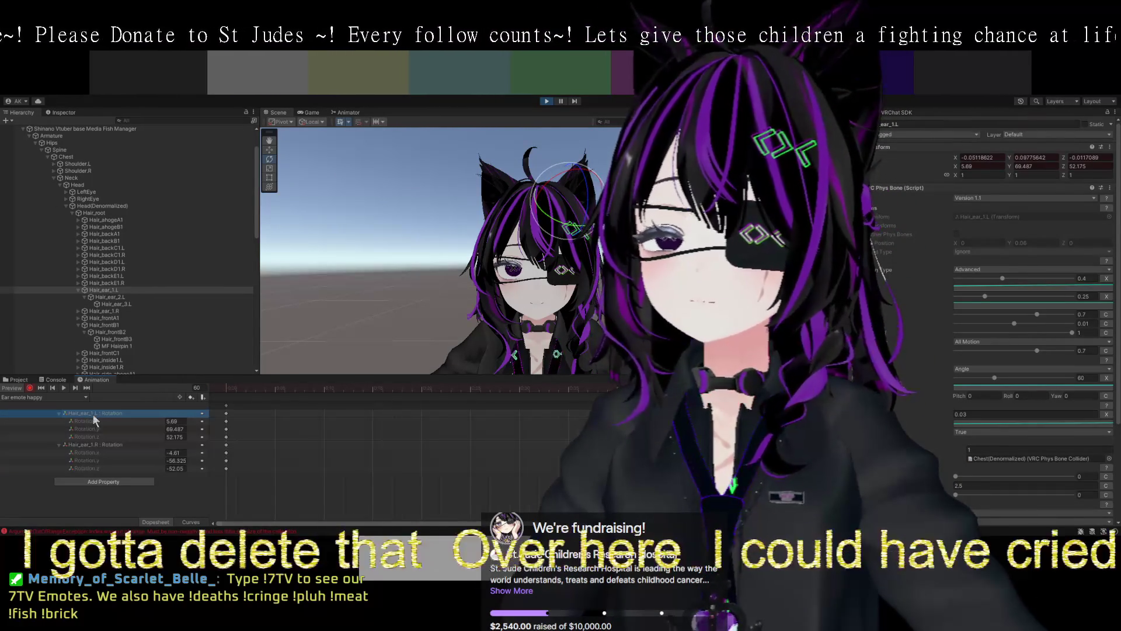
pyautogui.doubleClick(71, 413)
pyautogui.press('Escape')
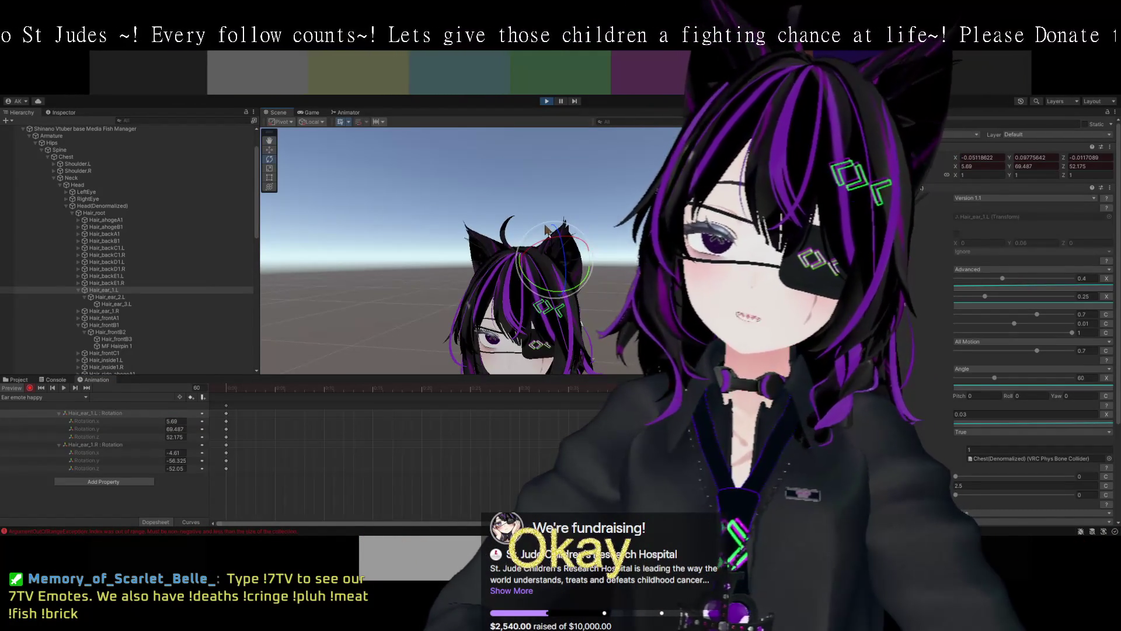
pyautogui.moveTo(552, 234); pyautogui.dragTo(511, 235)
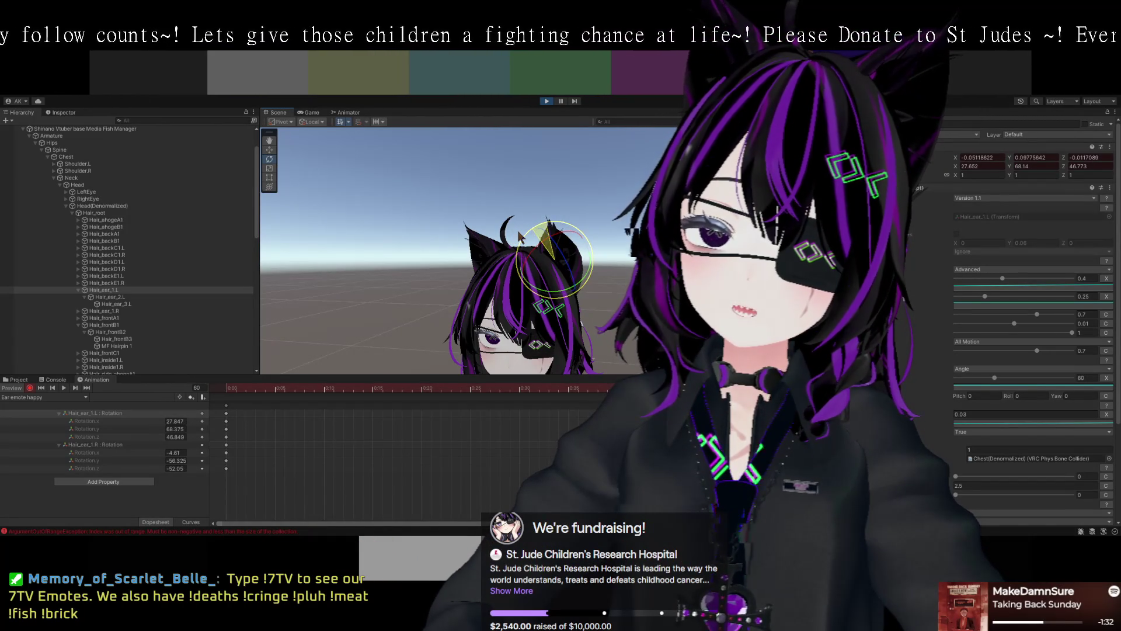
pyautogui.moveTo(521, 231)
pyautogui.mouseDown()
pyautogui.moveTo(532, 235)
pyautogui.moveTo(527, 222)
pyautogui.moveTo(558, 268)
pyautogui.moveTo(475, 247)
pyautogui.moveTo(523, 248)
pyautogui.mouseUp()
pyautogui.moveTo(613, 260); pyautogui.dragTo(626, 261)
pyautogui.hotkey('ctrl', 'z')
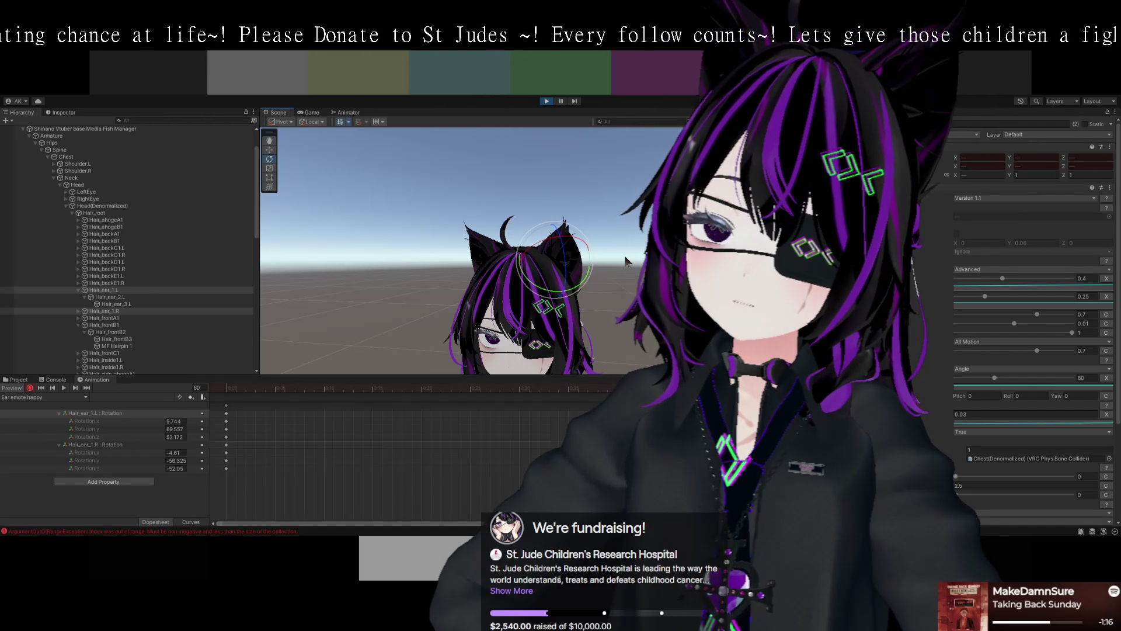
# - Reframe the Scene view around the avatar's head and clear the ear selection
pyautogui.click(103, 414)
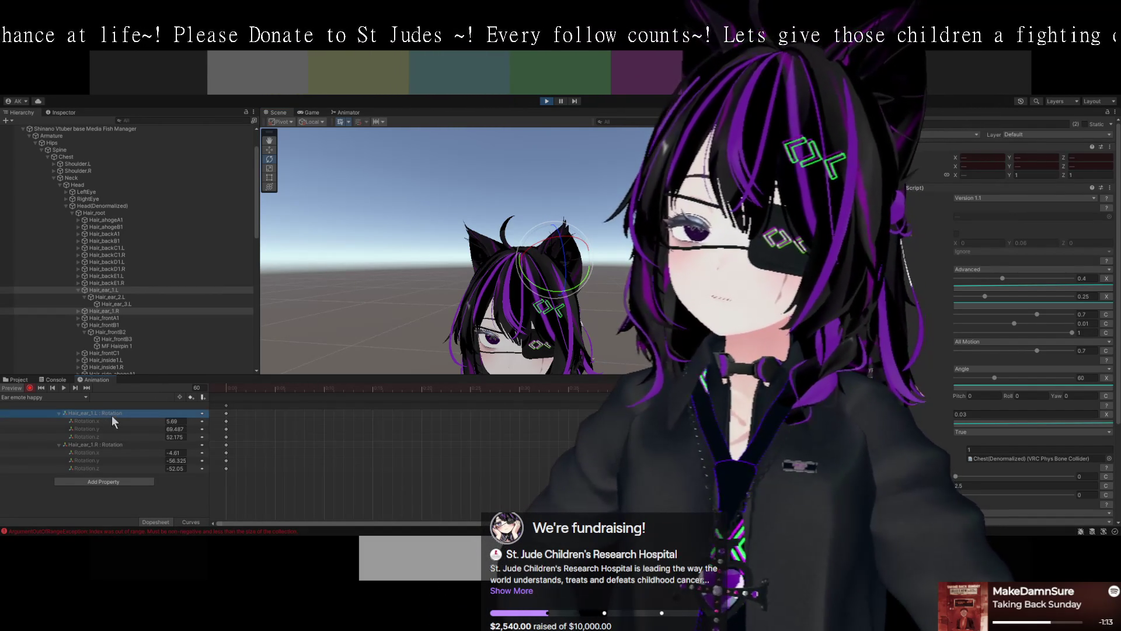
pyautogui.moveTo(540, 240)
pyautogui.mouseDown()
pyautogui.moveTo(600, 262)
pyautogui.moveTo(604, 292)
pyautogui.moveTo(556, 277)
pyautogui.moveTo(585, 235)
pyautogui.mouseUp()
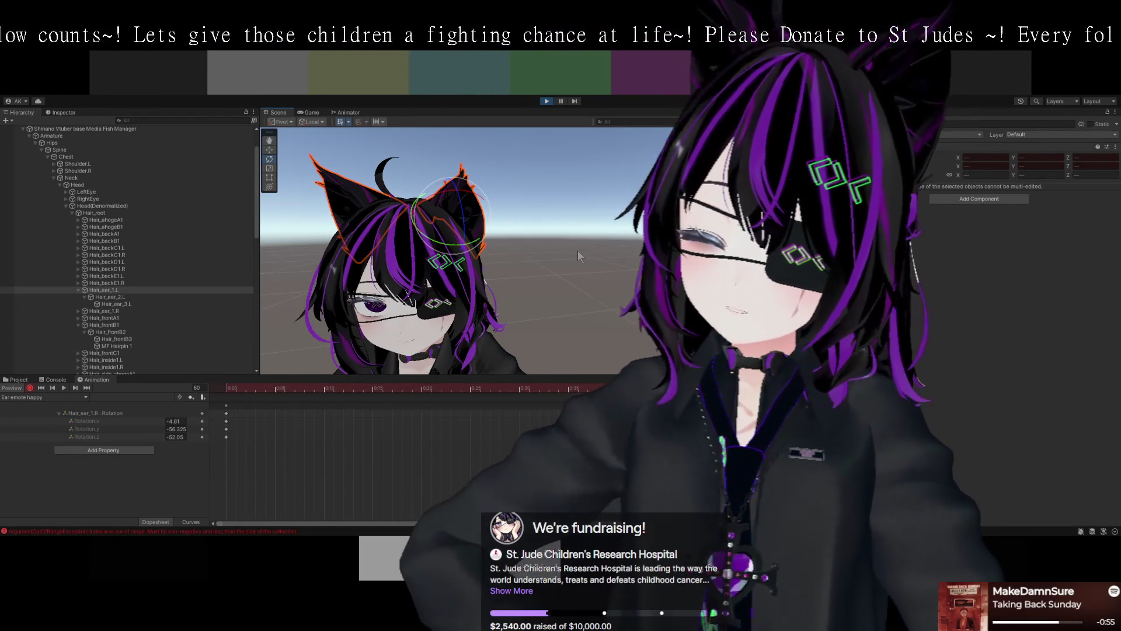
pyautogui.moveTo(551, 254); pyautogui.dragTo(590, 256)
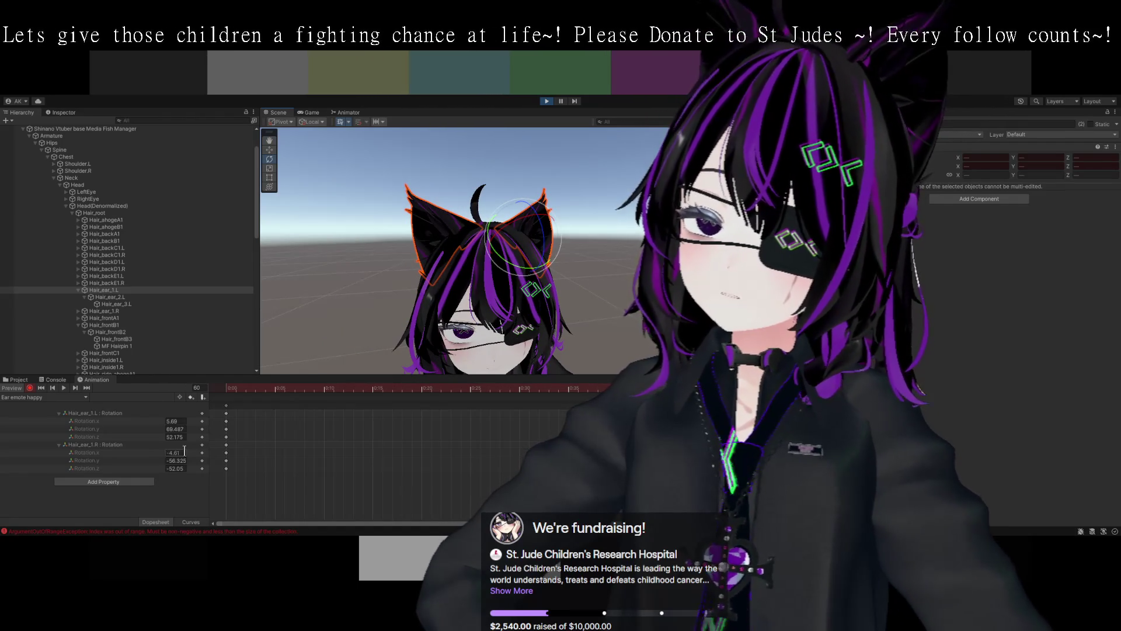
pyautogui.moveTo(336, 337); pyautogui.dragTo(333, 307)
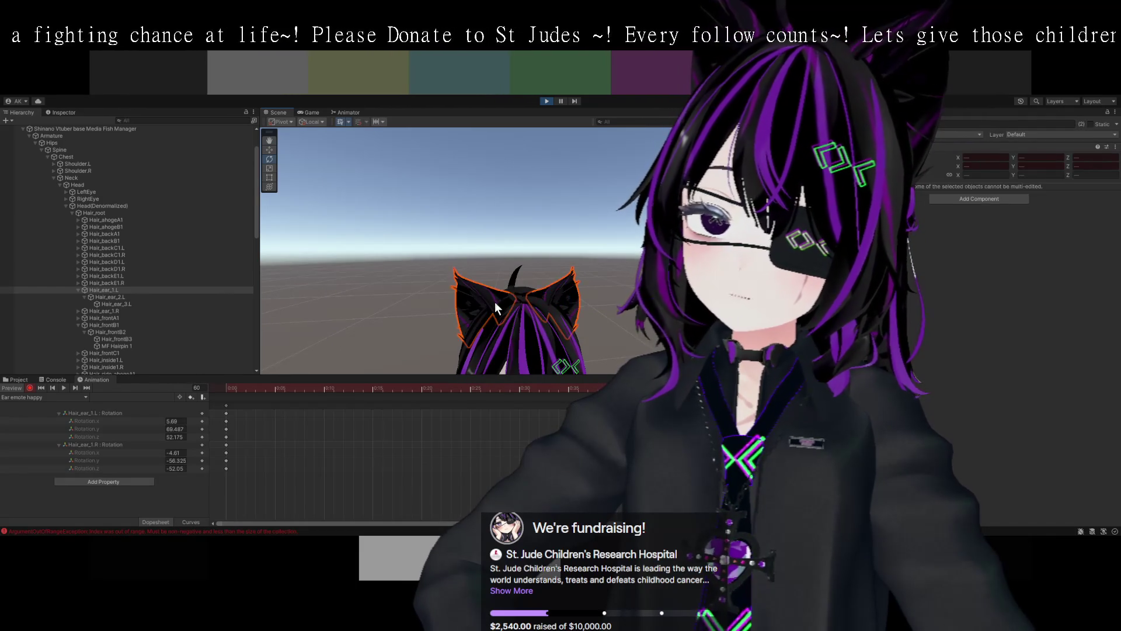
pyautogui.click(143, 436)
# - Select both ear rotation tracks and tilt the cat ears with the rotate gizmo
pyautogui.click(99, 412)
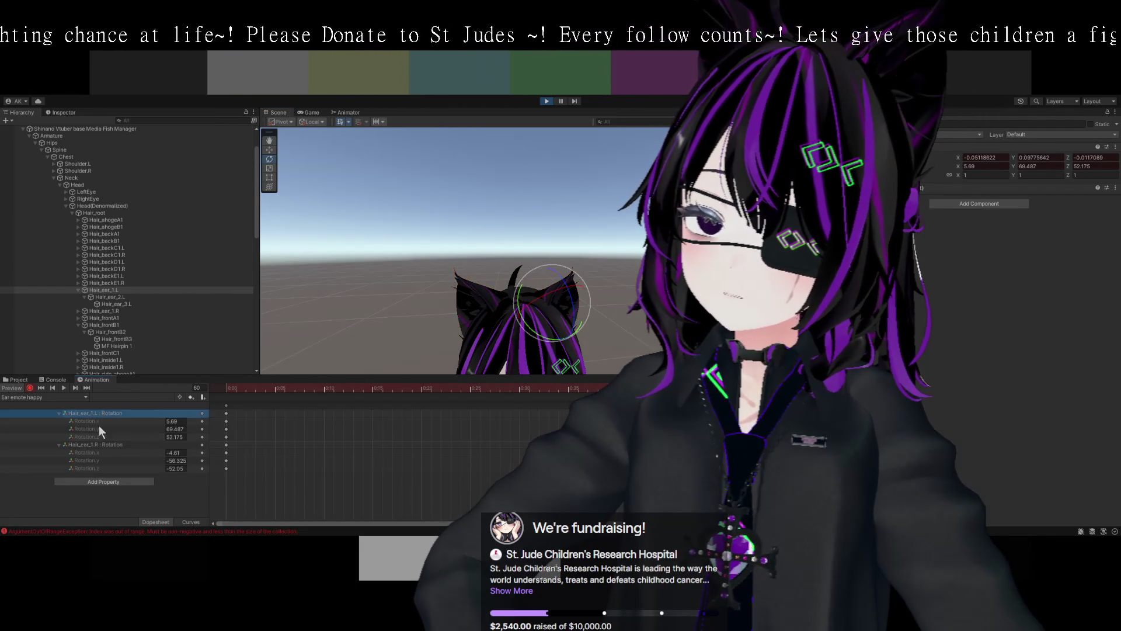
pyautogui.keyDown('shift'); pyautogui.click(108, 445); pyautogui.keyUp('shift')
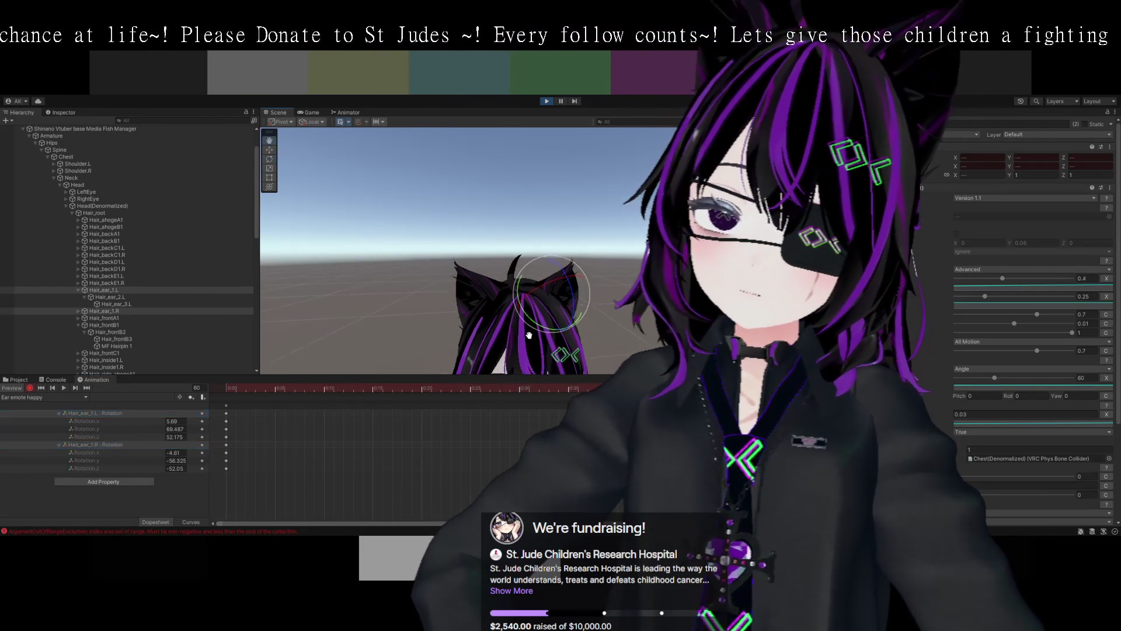
pyautogui.moveTo(535, 262)
pyautogui.mouseDown()
pyautogui.moveTo(510, 276)
pyautogui.moveTo(529, 270)
pyautogui.mouseUp()
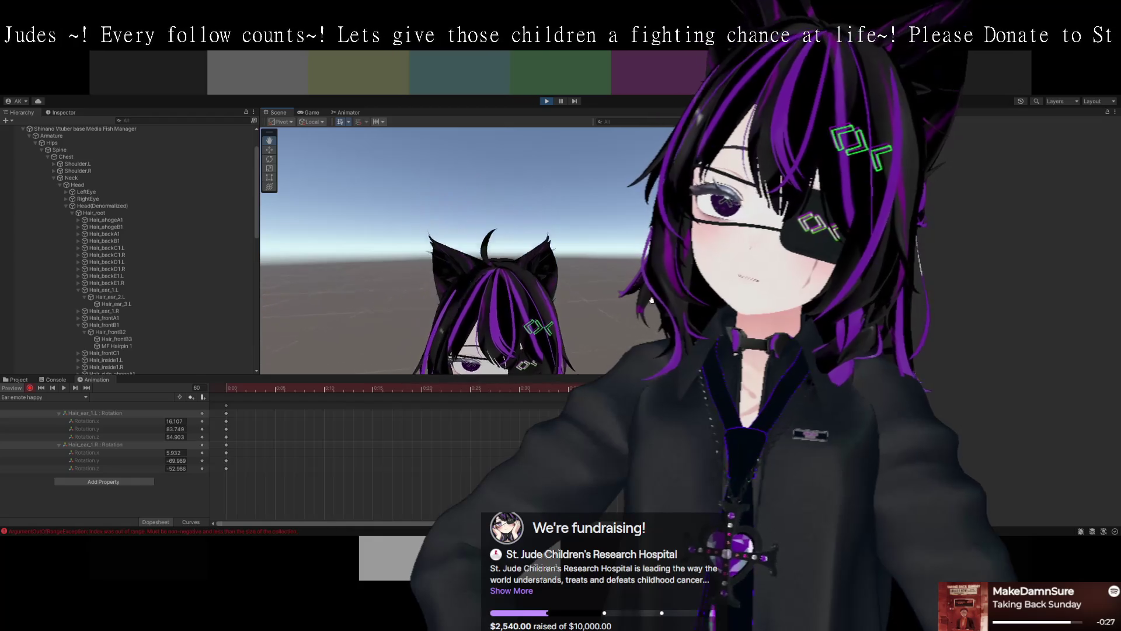
pyautogui.click(563, 264)
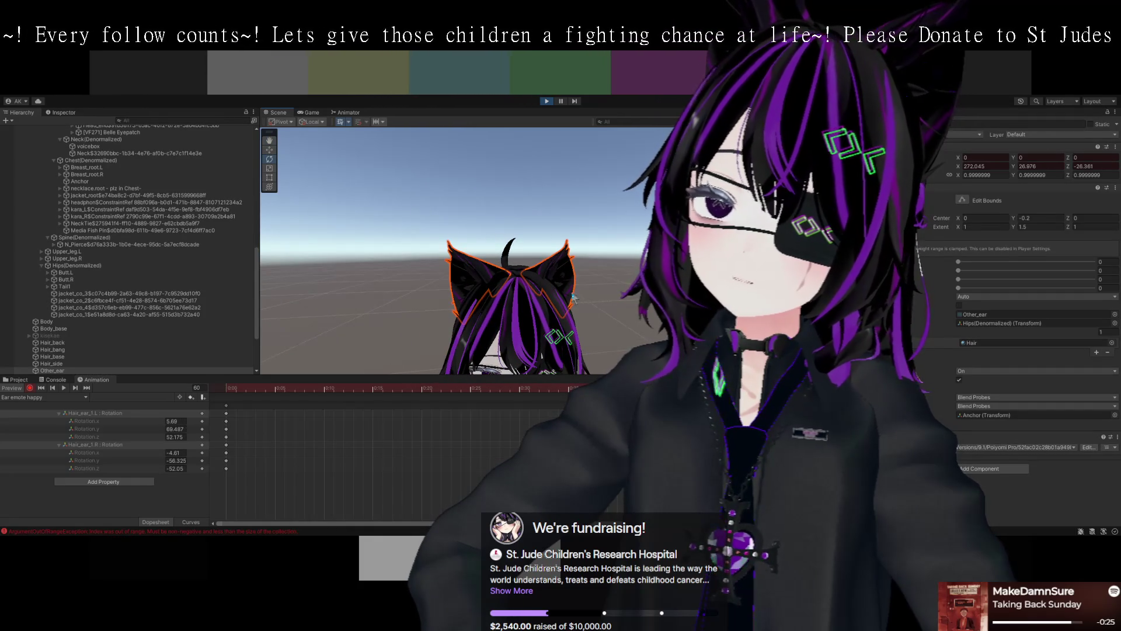
# - Rotate the right ear to 13.703, -80.268, -54.001 and the left ear to 23.015, 94.887, 58.646
pyautogui.click(109, 447)
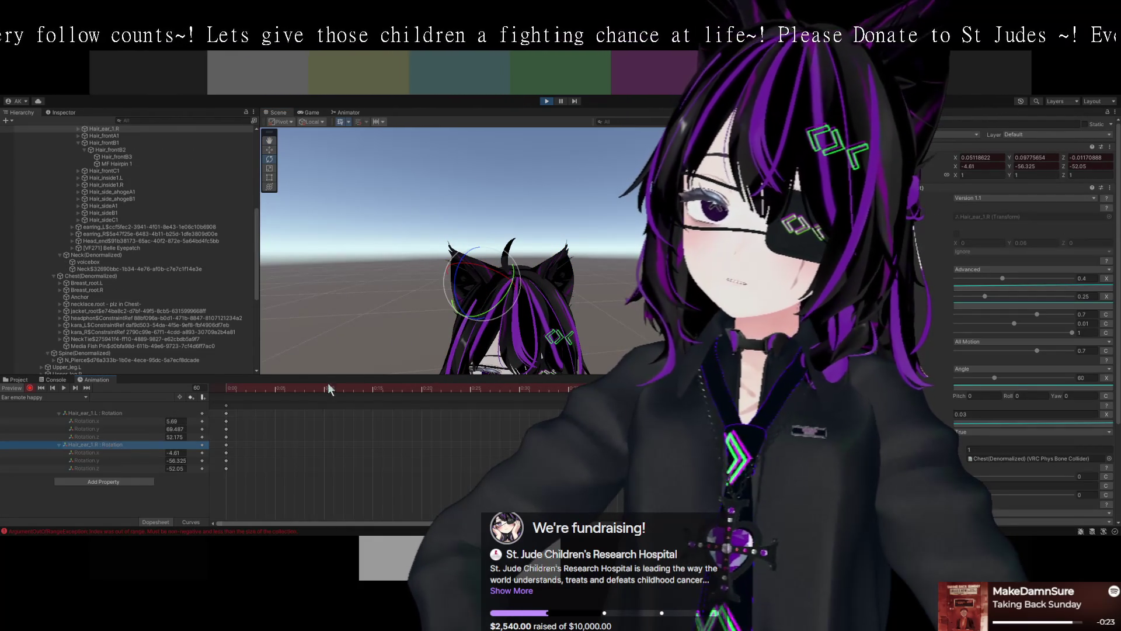
pyautogui.moveTo(480, 268); pyautogui.dragTo(516, 283)
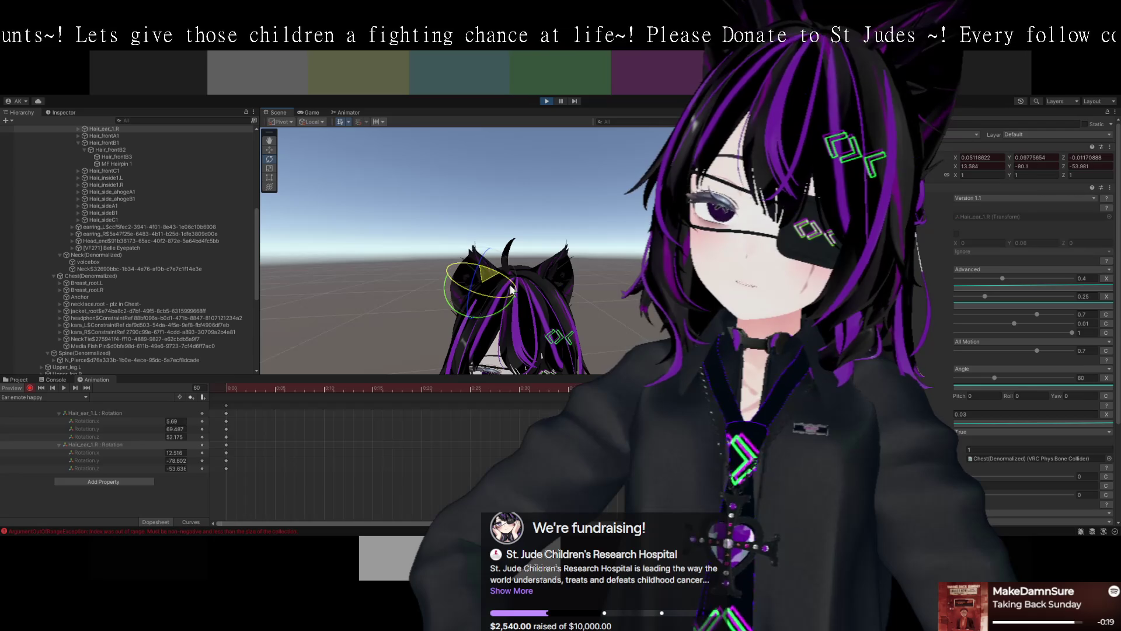
pyautogui.moveTo(498, 284)
pyautogui.mouseDown()
pyautogui.moveTo(480, 268)
pyautogui.moveTo(507, 282)
pyautogui.mouseUp()
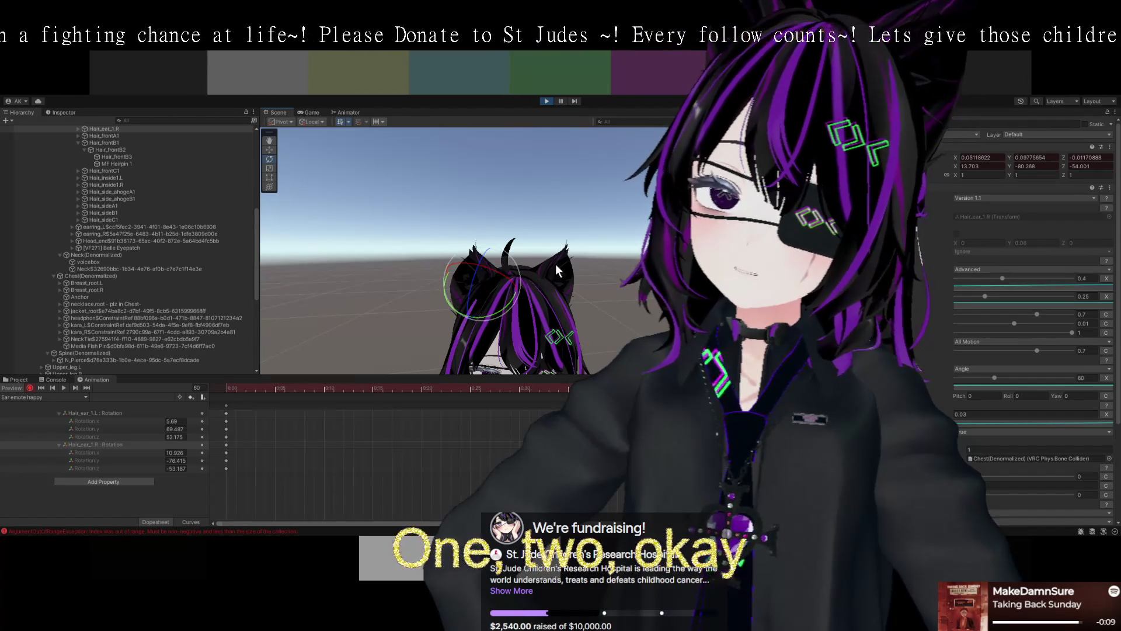
pyautogui.click(109, 413)
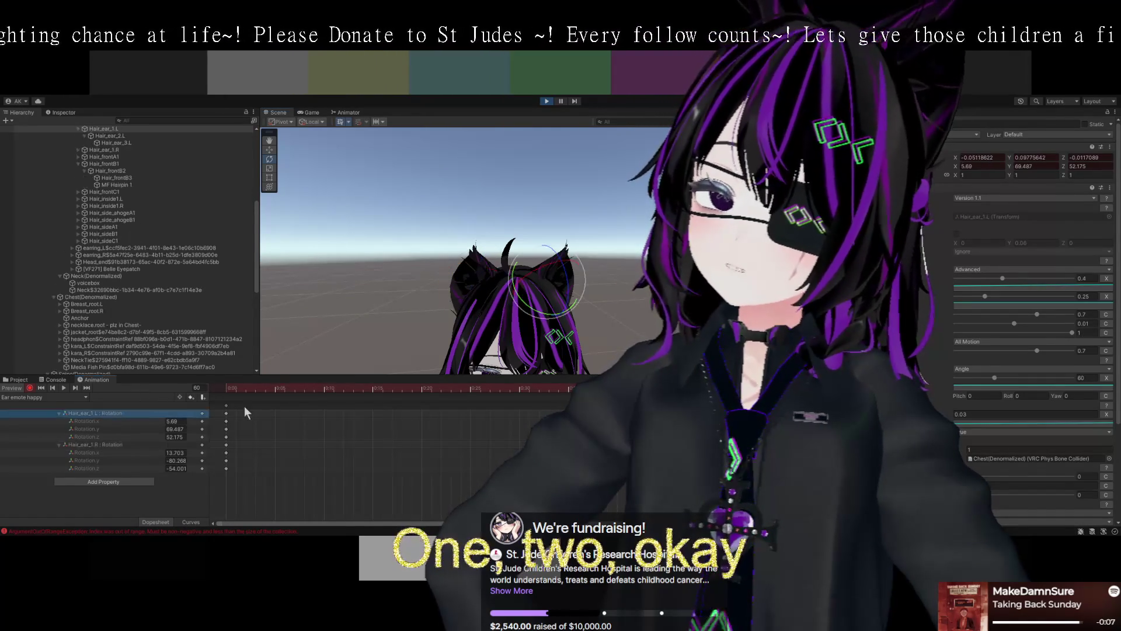
pyautogui.moveTo(552, 264)
pyautogui.mouseDown()
pyautogui.moveTo(542, 272)
pyautogui.moveTo(636, 313)
pyautogui.moveTo(617, 221)
pyautogui.moveTo(625, 248)
pyautogui.moveTo(654, 257)
pyautogui.moveTo(649, 286)
pyautogui.mouseUp()
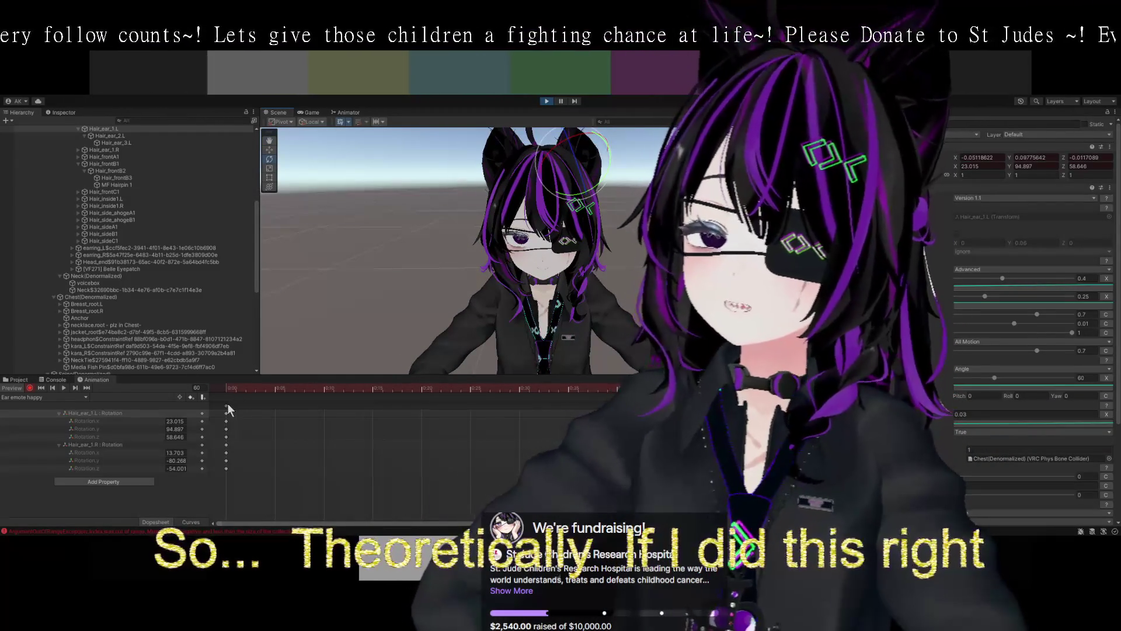
# - Select all keyframes at 0:00 and turn animation recording off
pyautogui.click(226, 404)
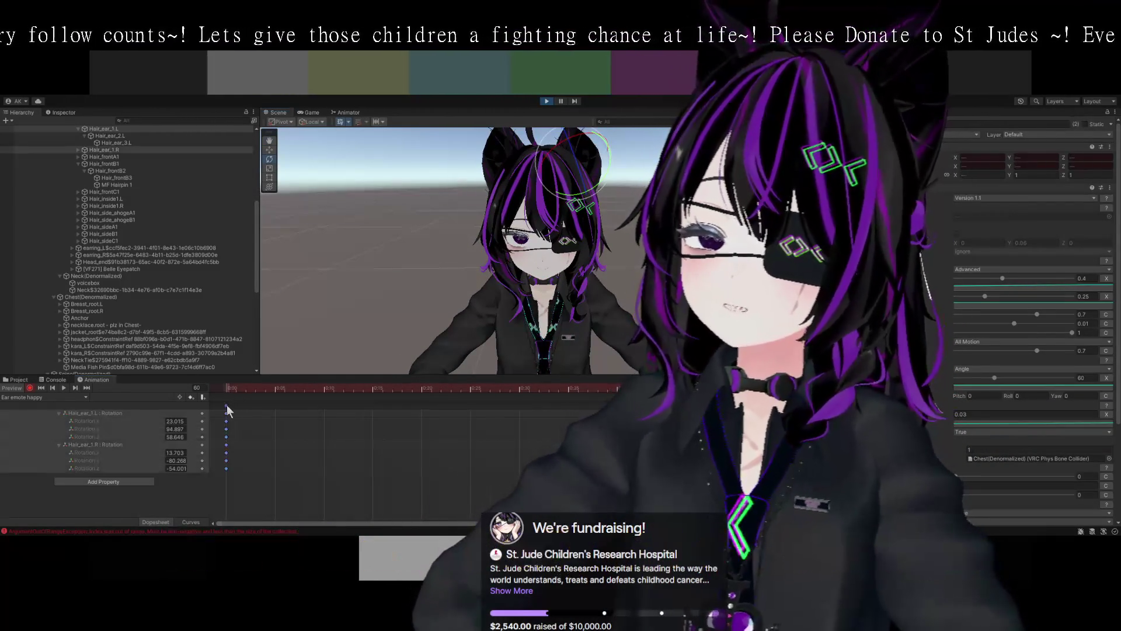
pyautogui.click(29, 388)
pyautogui.click(29, 387)
pyautogui.click(29, 388)
# - Play the Ear emote happy clip to watch the ears move, then stop playback
pyautogui.click(63, 387)
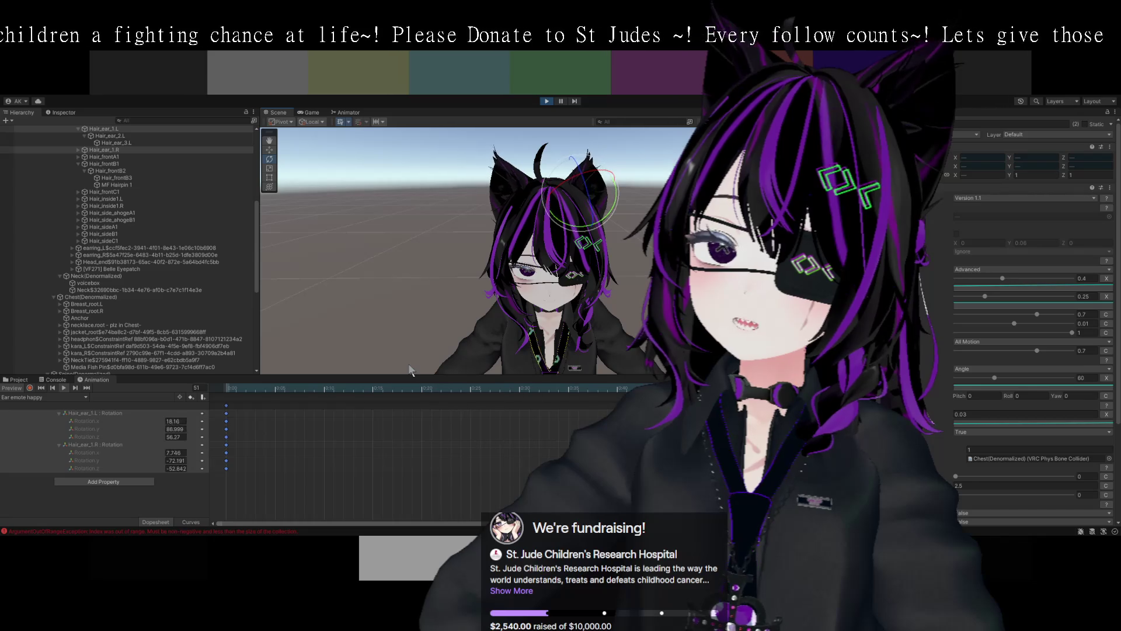
pyautogui.click(65, 388)
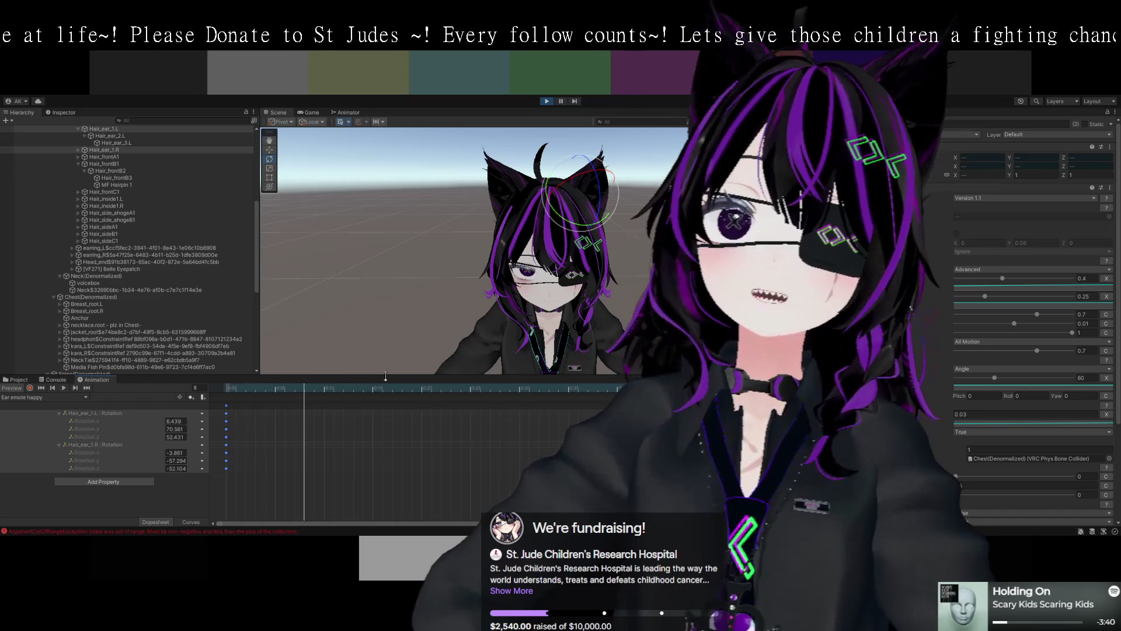
pyautogui.moveTo(399, 299)
pyautogui.mouseDown()
pyautogui.moveTo(450, 297)
pyautogui.moveTo(454, 281)
pyautogui.moveTo(448, 300)
pyautogui.mouseUp()
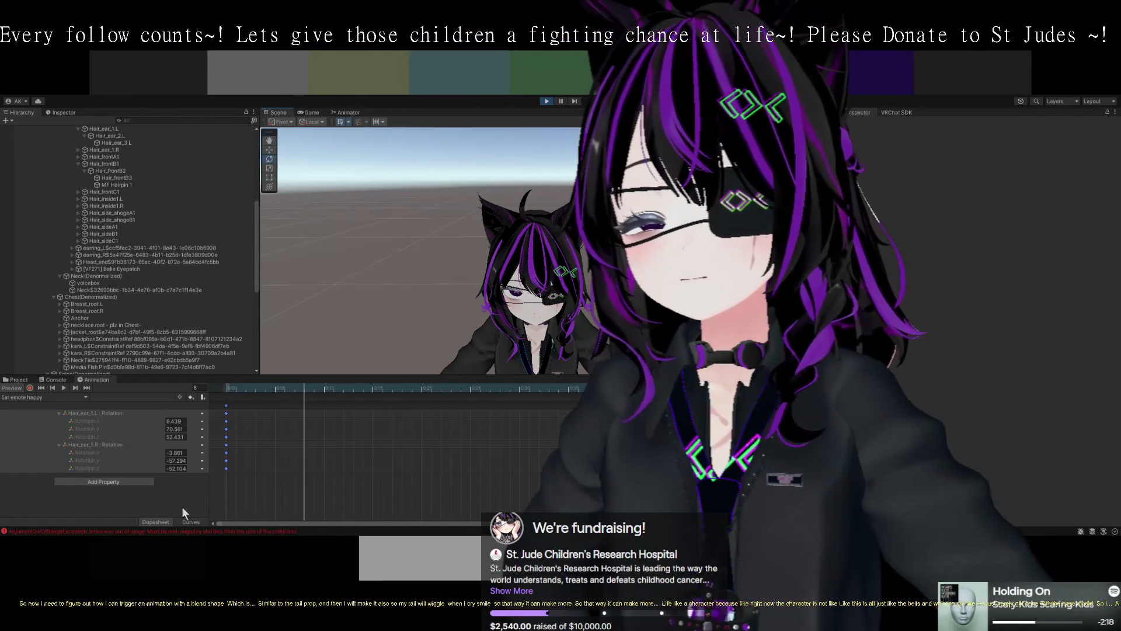
# - Switch the Animation window to Curves and frame both ear rotation curves
pyautogui.click(193, 521)
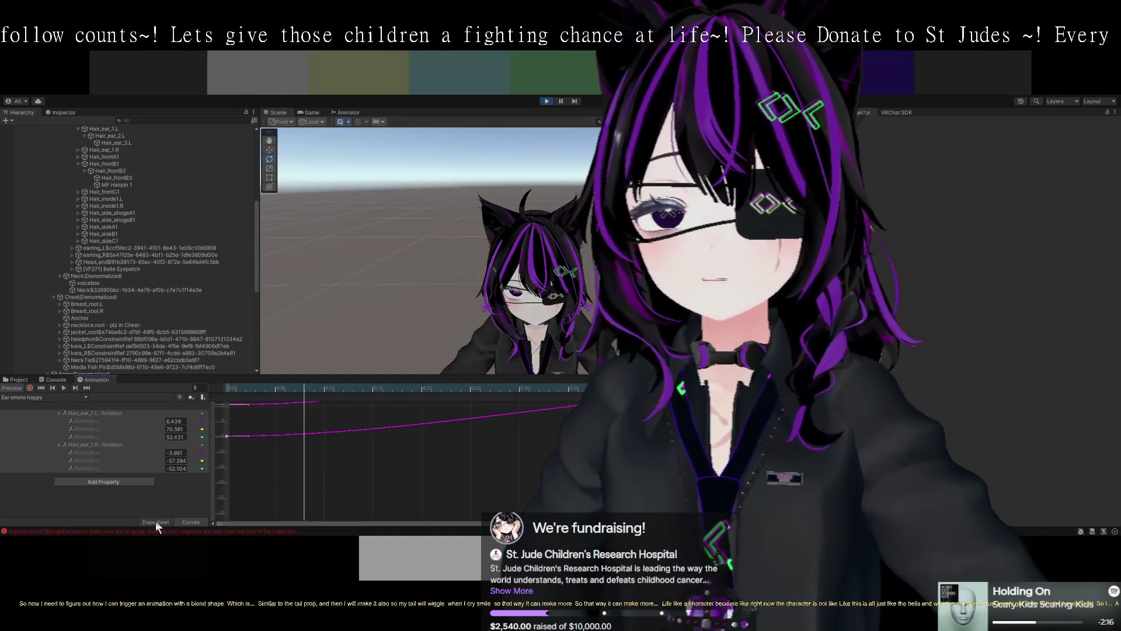
pyautogui.moveTo(284, 461)
pyautogui.mouseDown()
pyautogui.moveTo(281, 503)
pyautogui.moveTo(310, 513)
pyautogui.moveTo(335, 502)
pyautogui.moveTo(336, 439)
pyautogui.moveTo(362, 474)
pyautogui.moveTo(359, 534)
pyautogui.moveTo(380, 411)
pyautogui.mouseUp()
pyautogui.scroll(-2, 337, 467)
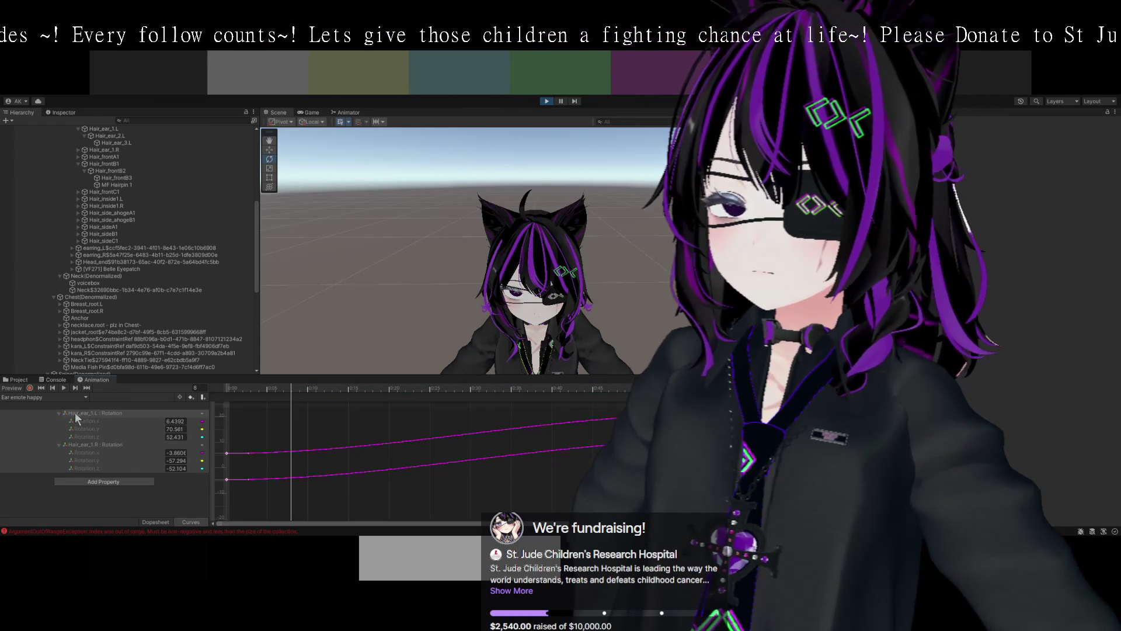
# - Isolate the Hair_ear_1.R : Rotation curve with Preview on and frame the graph
pyautogui.click(74, 412)
pyautogui.click(91, 445)
pyautogui.click(14, 389)
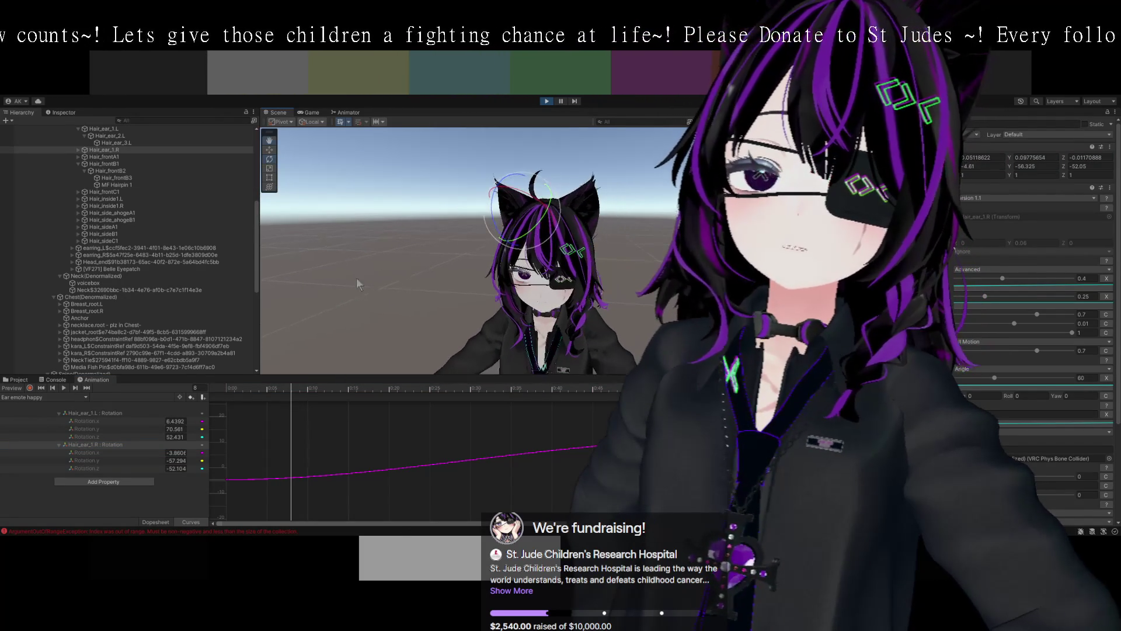
pyautogui.scroll(-1, 362, 414)
pyautogui.scroll(-2, 401, 439)
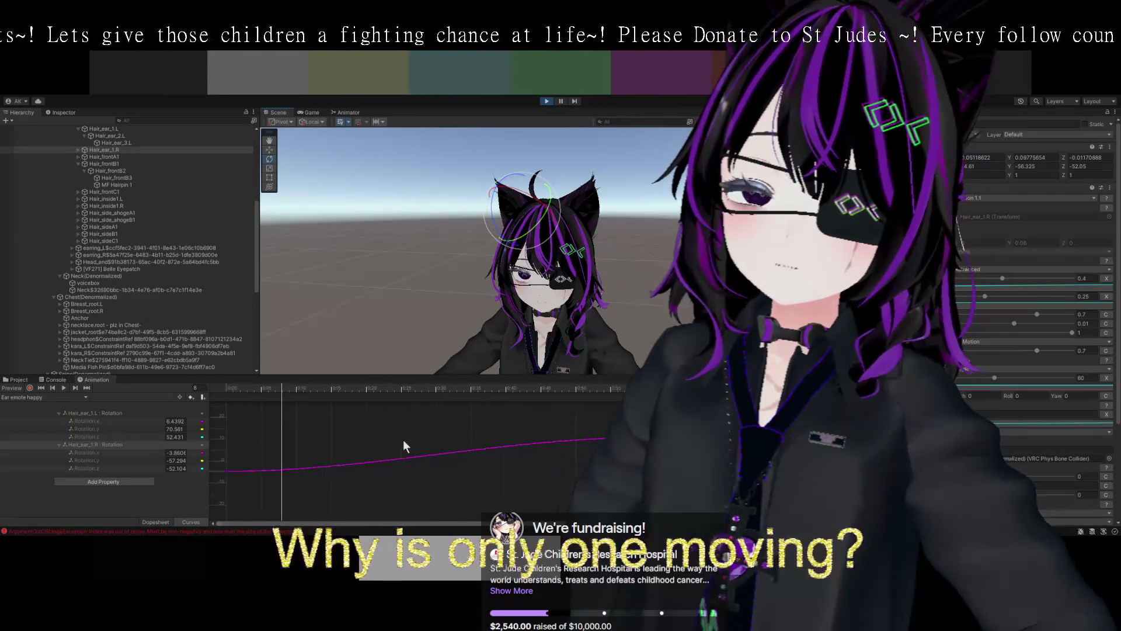
pyautogui.scroll(1, 404, 440)
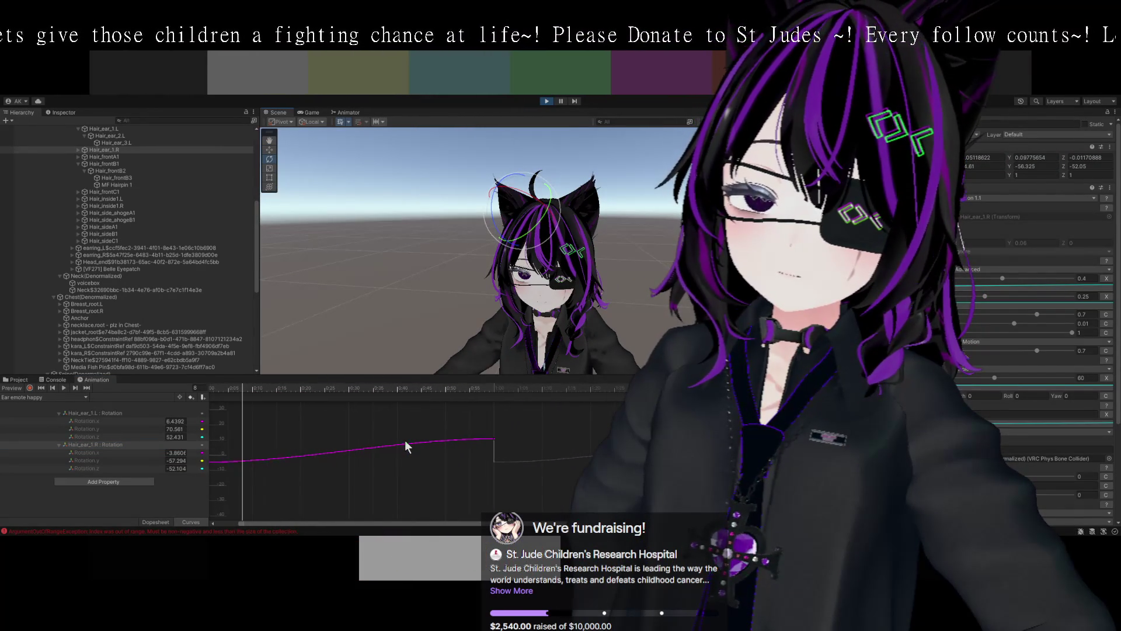
pyautogui.moveTo(387, 423)
pyautogui.mouseDown()
pyautogui.moveTo(401, 471)
pyautogui.moveTo(435, 460)
pyautogui.mouseUp()
# - Select the Hair_ear_1.L : Rotation track and bring its curves into view
pyautogui.click(104, 445)
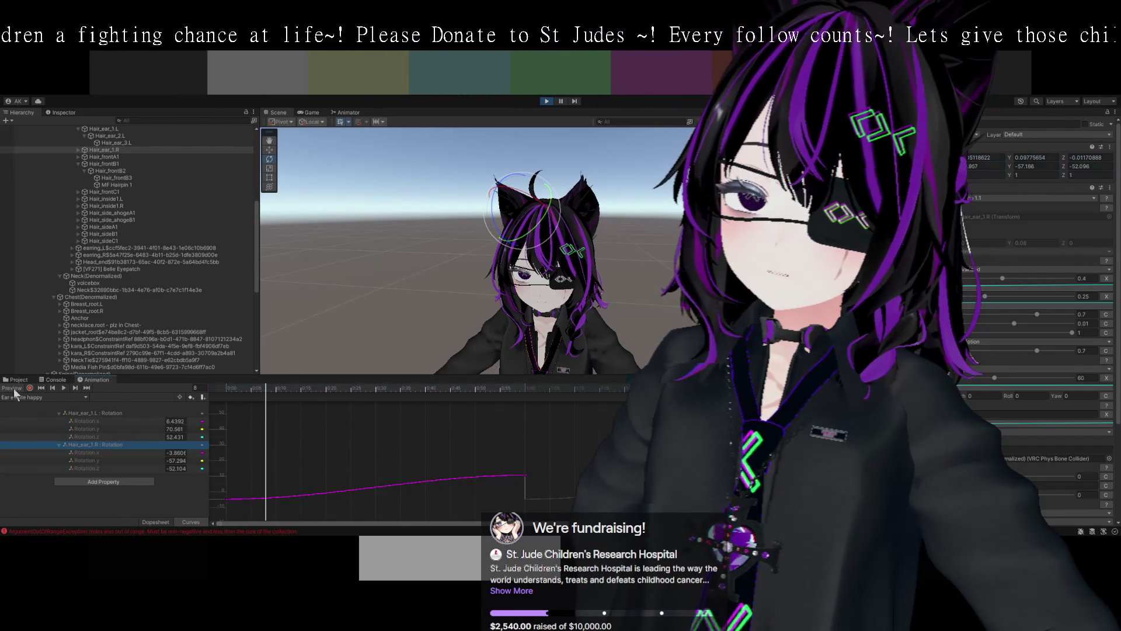
pyautogui.click(81, 413)
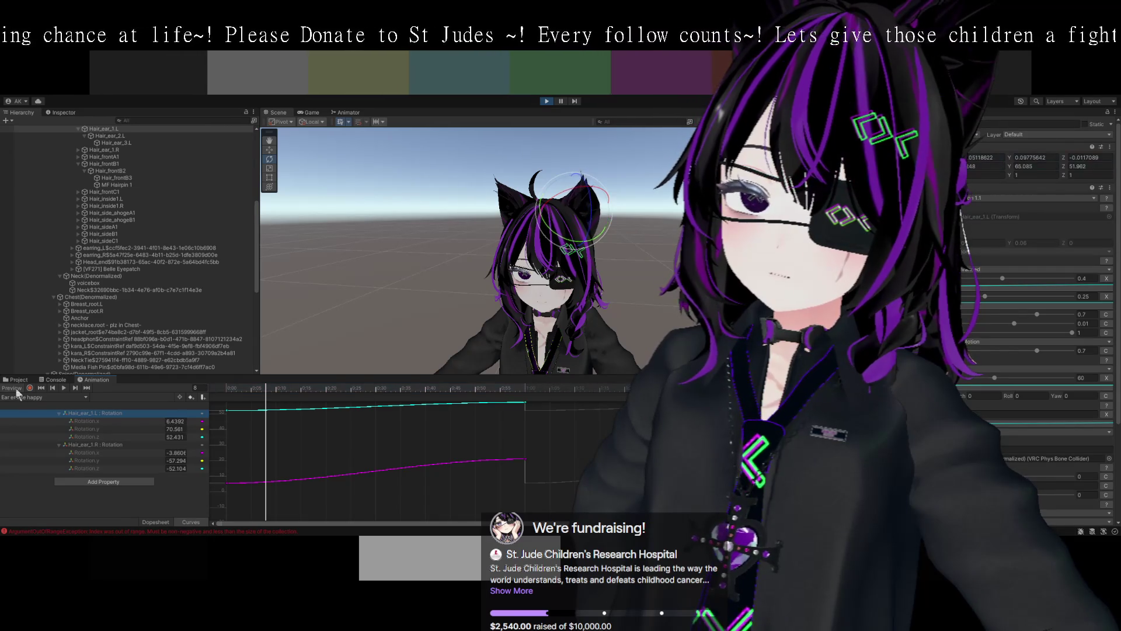
pyautogui.moveTo(359, 463)
pyautogui.mouseDown()
pyautogui.moveTo(365, 502)
pyautogui.moveTo(361, 492)
pyautogui.mouseUp()
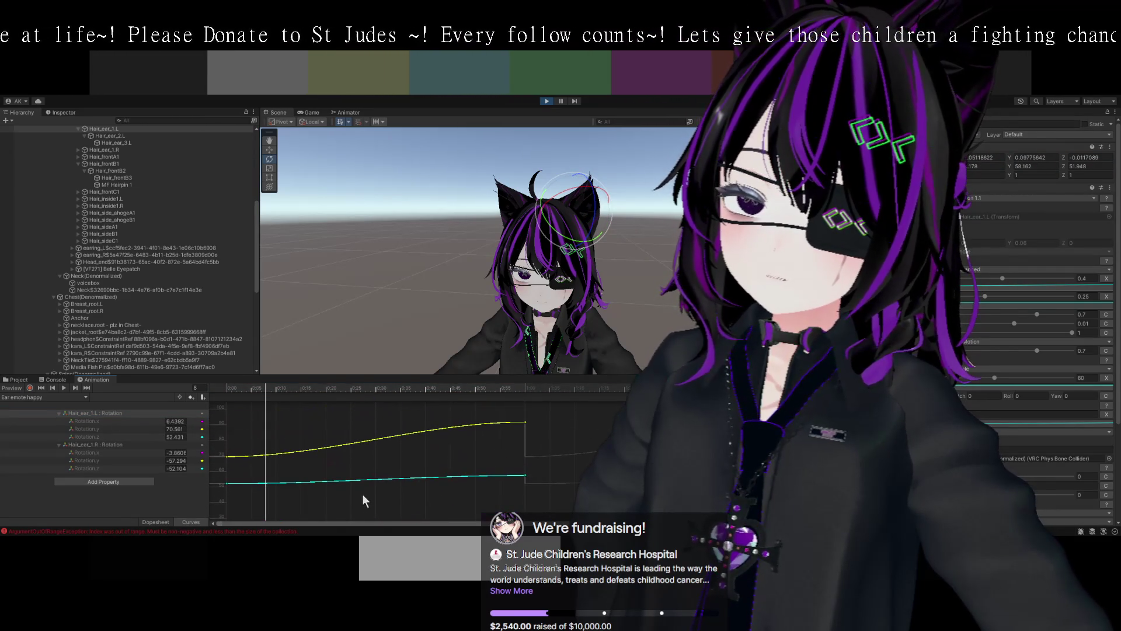
pyautogui.click(117, 411)
pyautogui.click(10, 389)
pyautogui.click(11, 389)
pyautogui.click(10, 389)
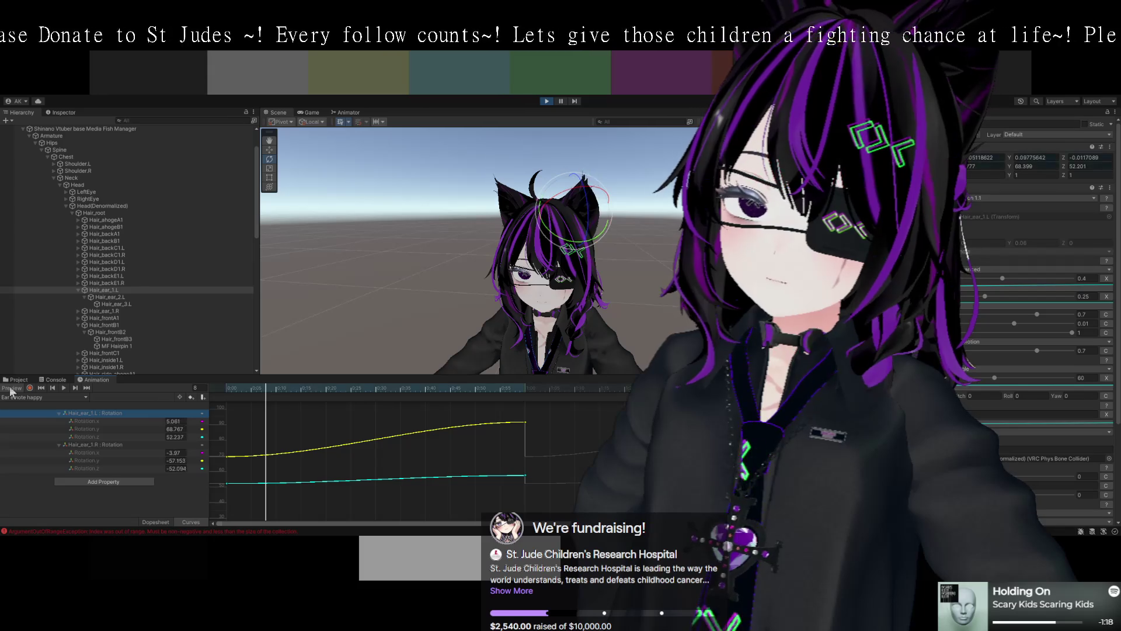
pyautogui.click(10, 388)
# - Raise the left ear's final Rotation.z keyframe to about 53 and preview it
pyautogui.scroll(-3, 305, 464)
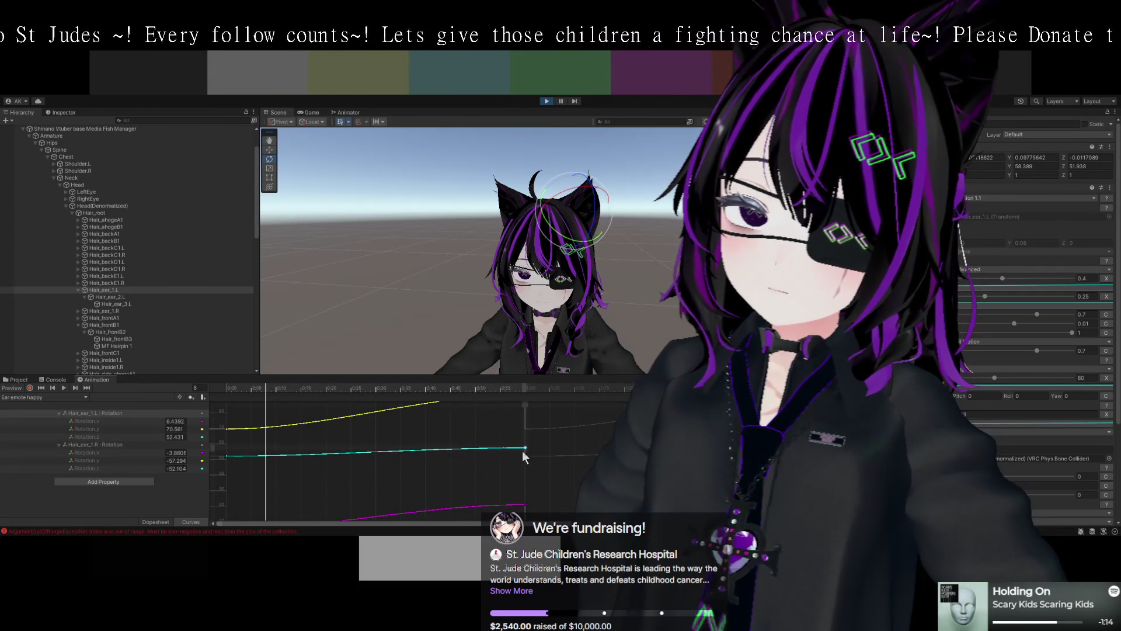
pyautogui.moveTo(523, 449); pyautogui.dragTo(519, 432)
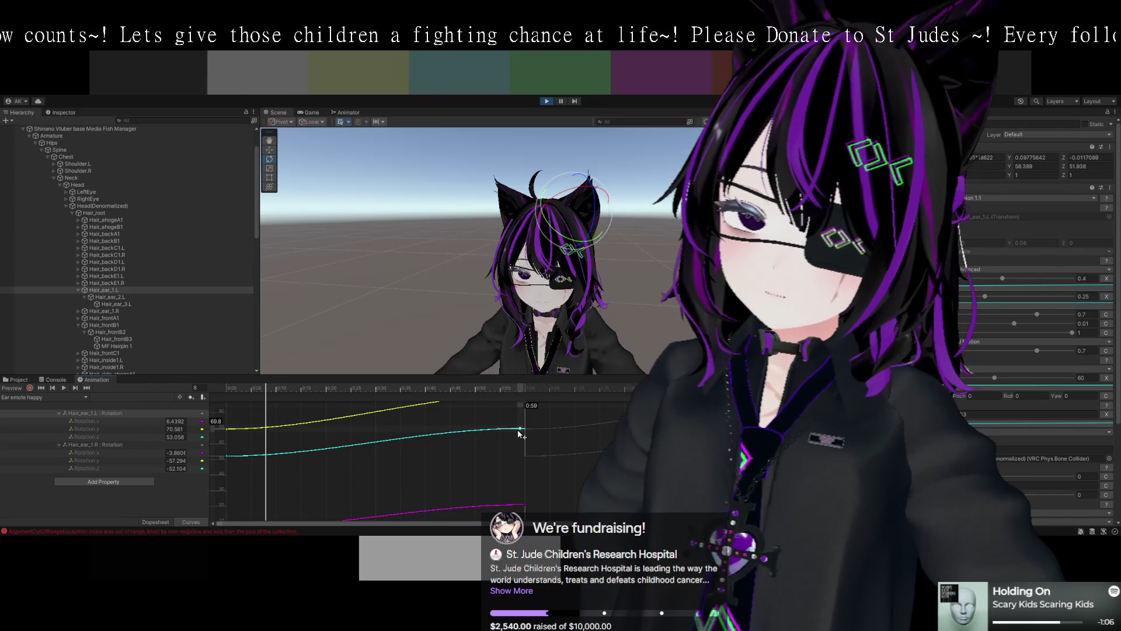
pyautogui.click(10, 389)
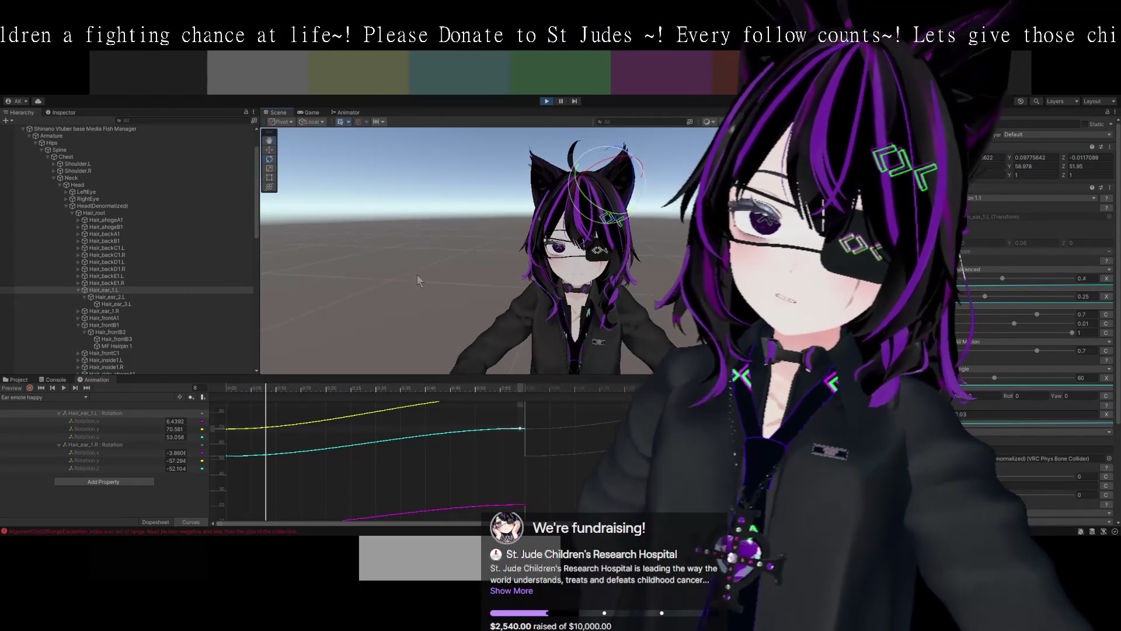
pyautogui.click(586, 219)
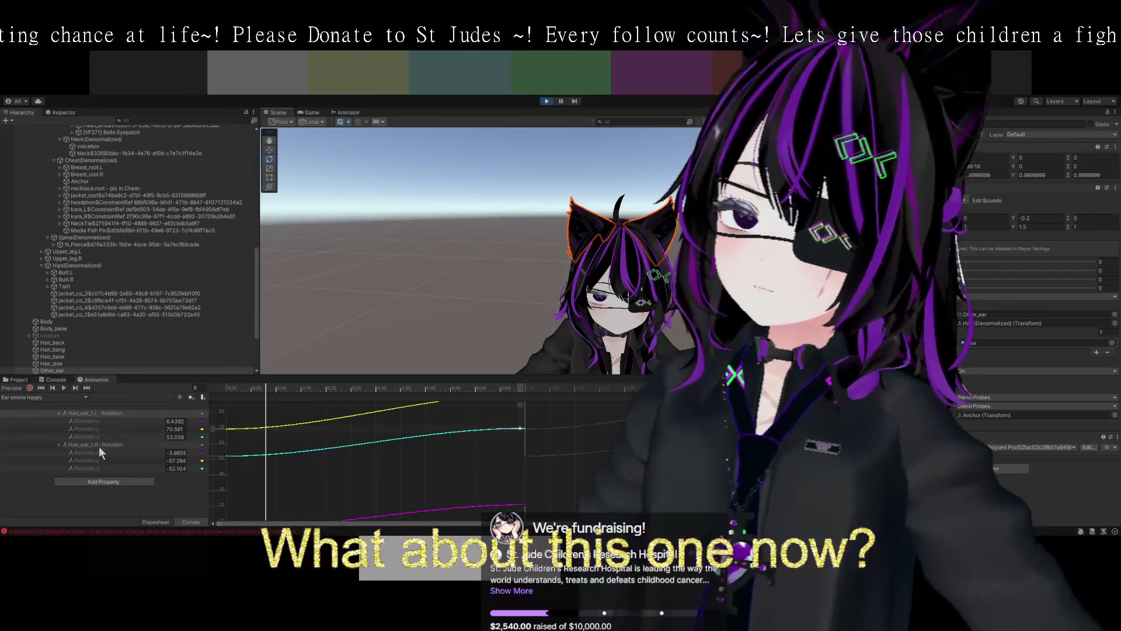
# - Inspect the left Z and right Z and Y rotation curves individually, then show all curves
pyautogui.click(94, 436)
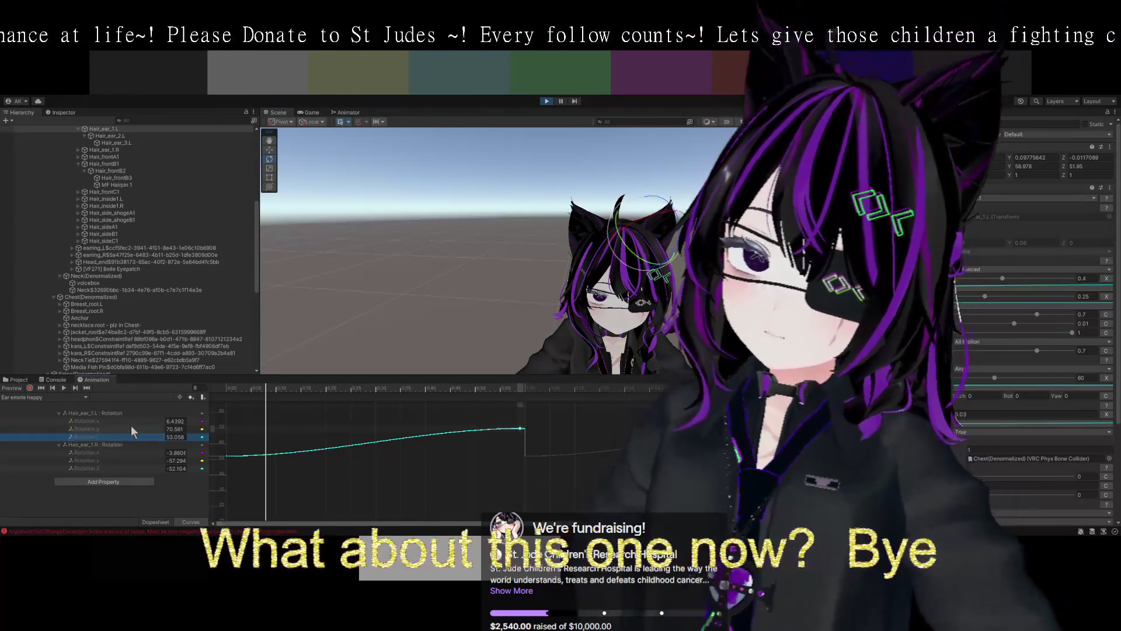
pyautogui.click(111, 467)
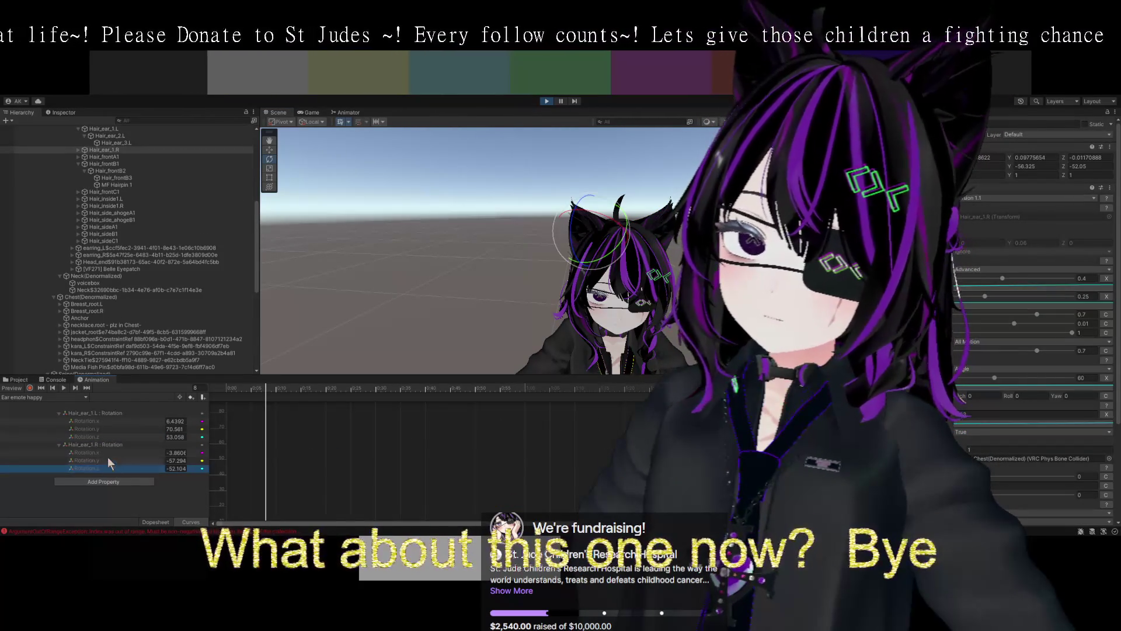
pyautogui.click(108, 461)
pyautogui.click(107, 467)
pyautogui.click(108, 459)
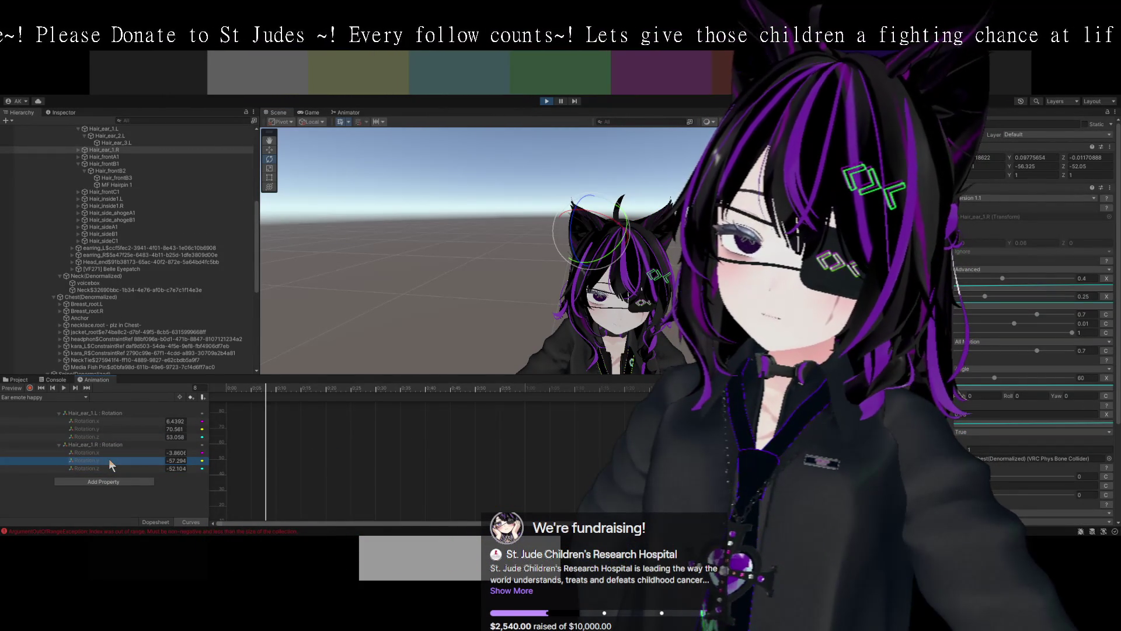
pyautogui.click(245, 455)
# - Switch to Dopesheet, select the right ear's rotation keys and preview them
pyautogui.scroll(-5, 363, 444)
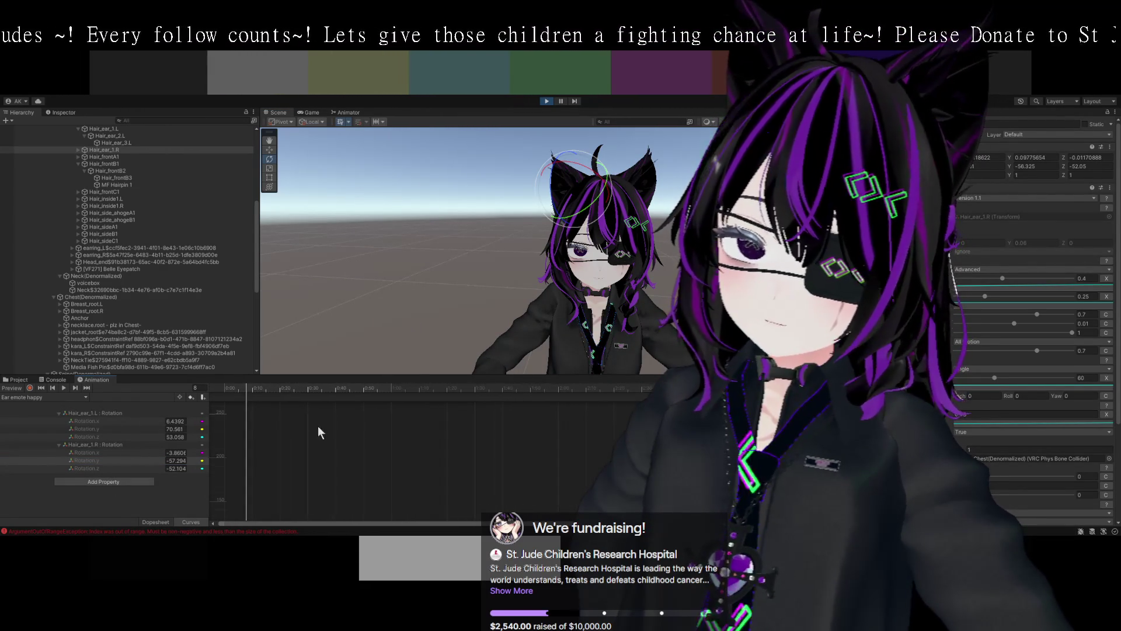
pyautogui.click(155, 521)
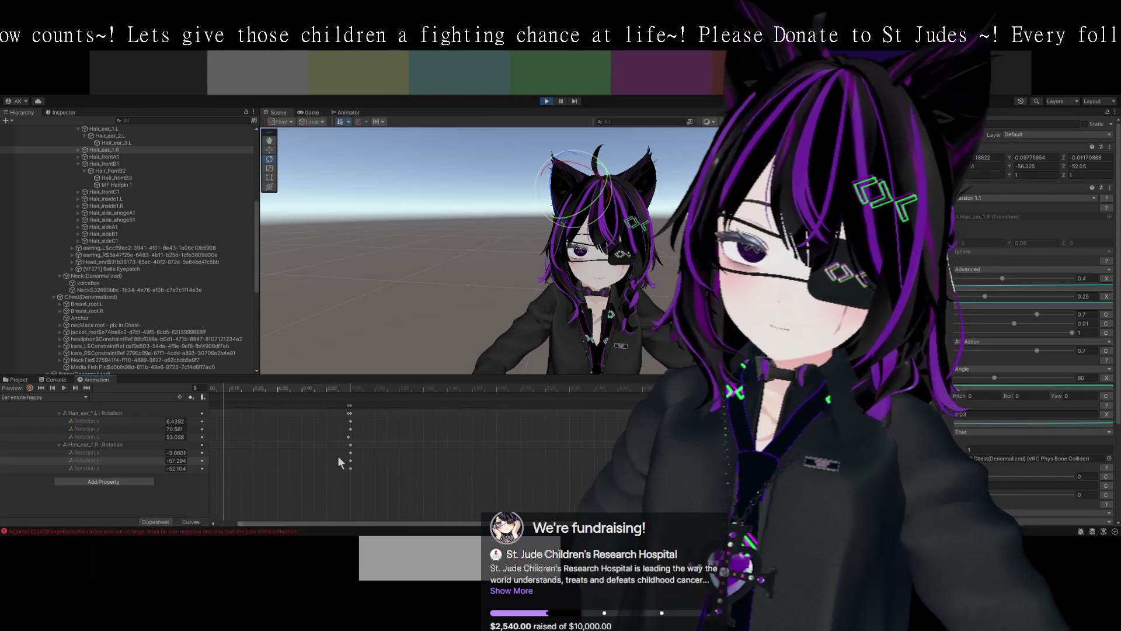
pyautogui.click(350, 438)
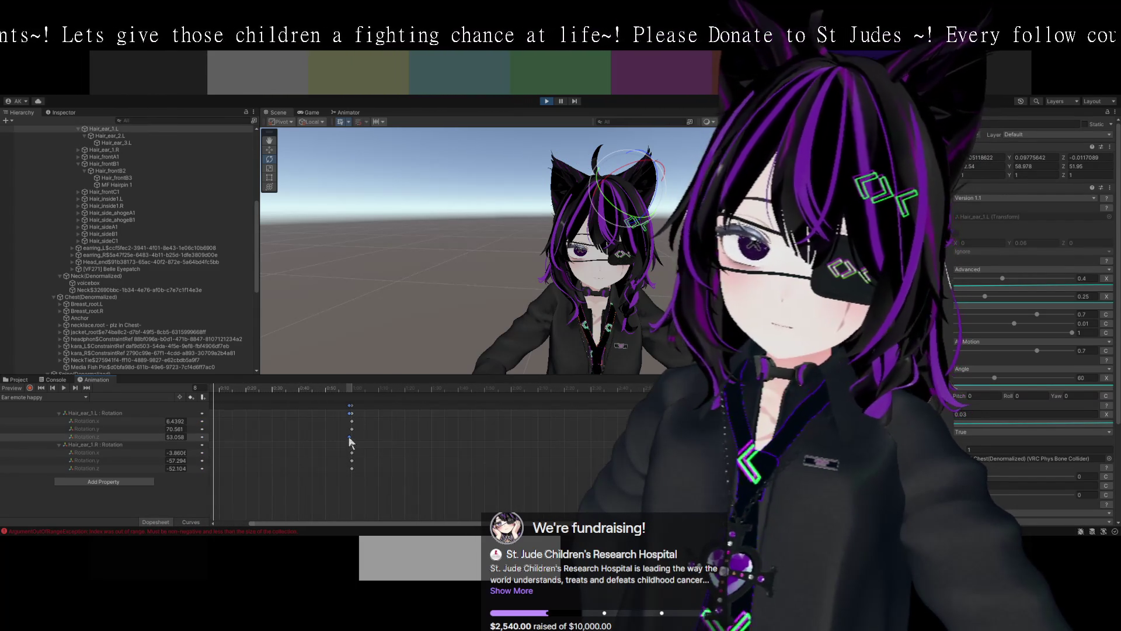
pyautogui.click(348, 432)
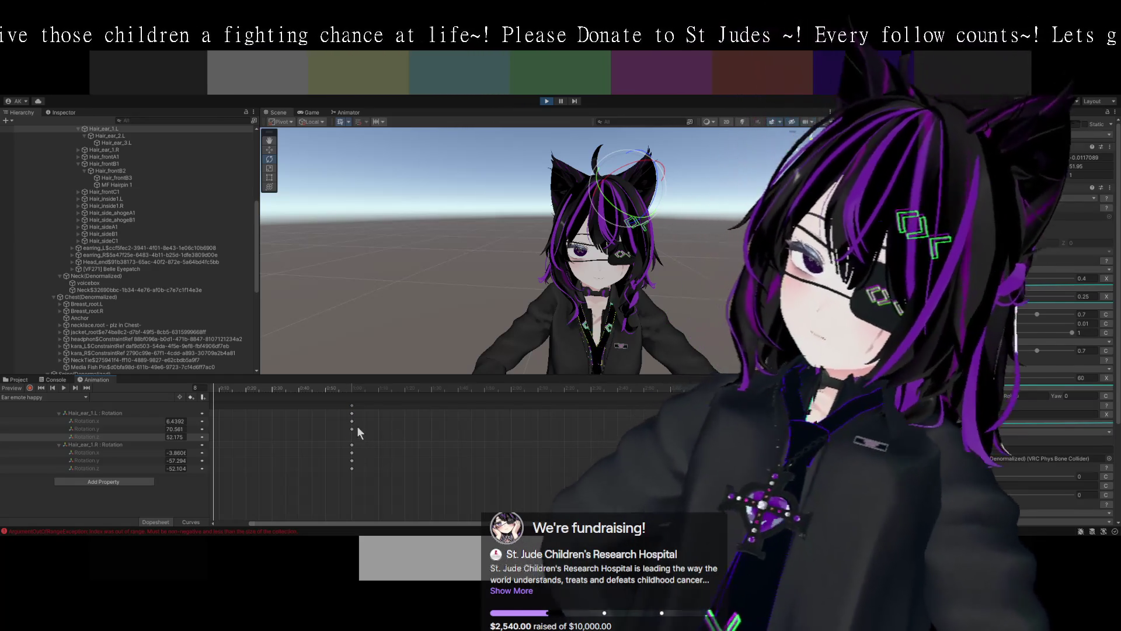
pyautogui.click(351, 444)
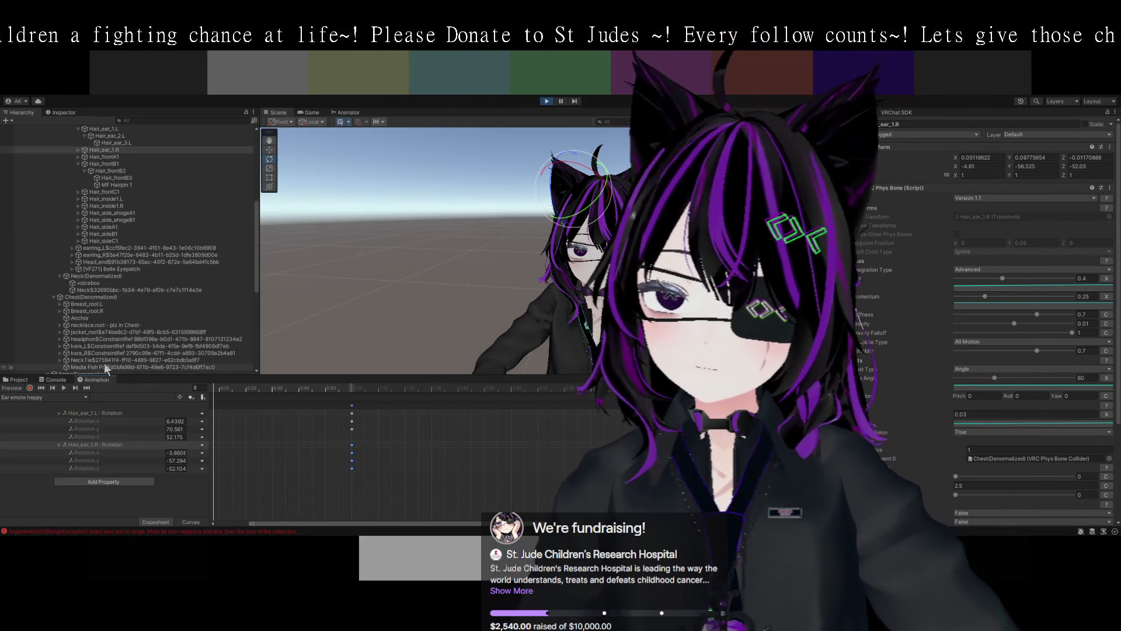
pyautogui.click(16, 388)
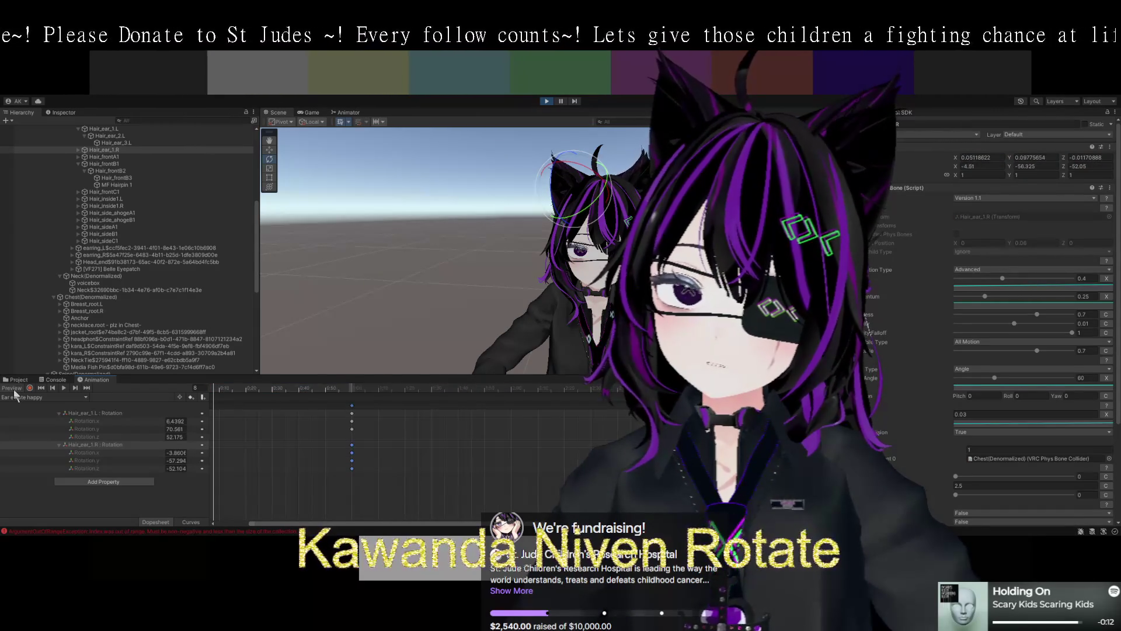
# - Select the left ear's Y rotation key, preview the pose and start recording
pyautogui.click(351, 428)
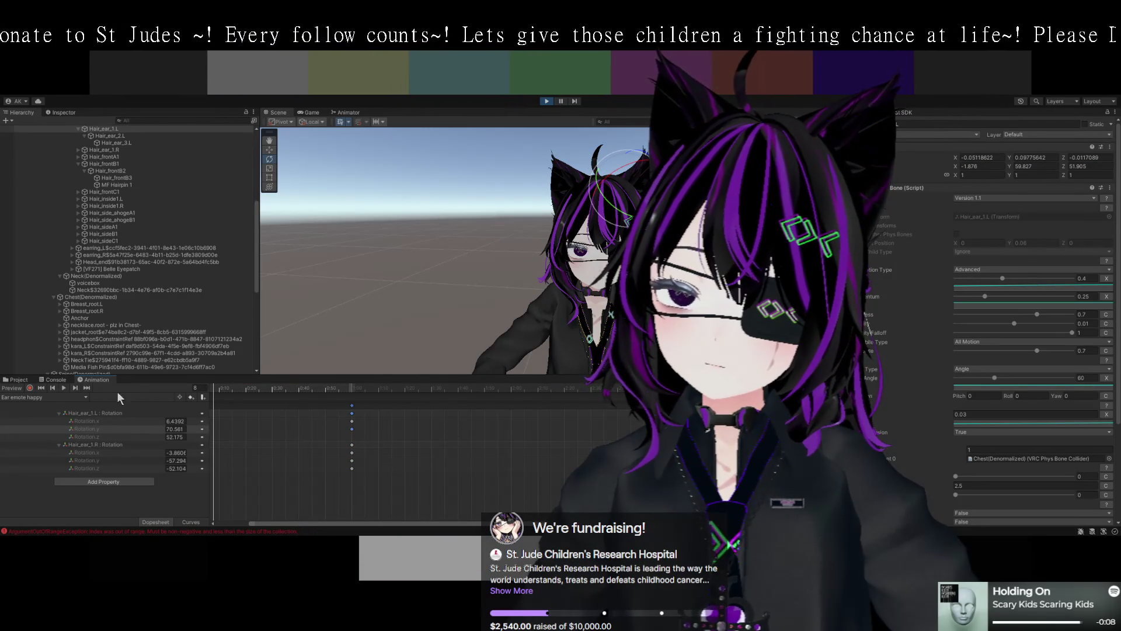
pyautogui.click(13, 390)
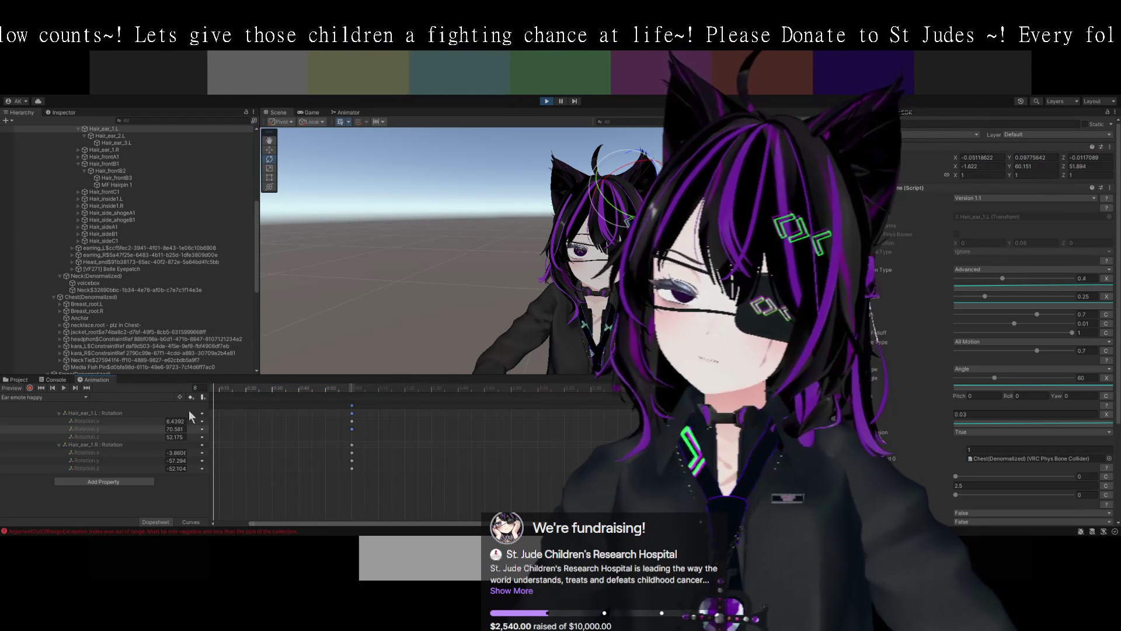
pyautogui.click(29, 388)
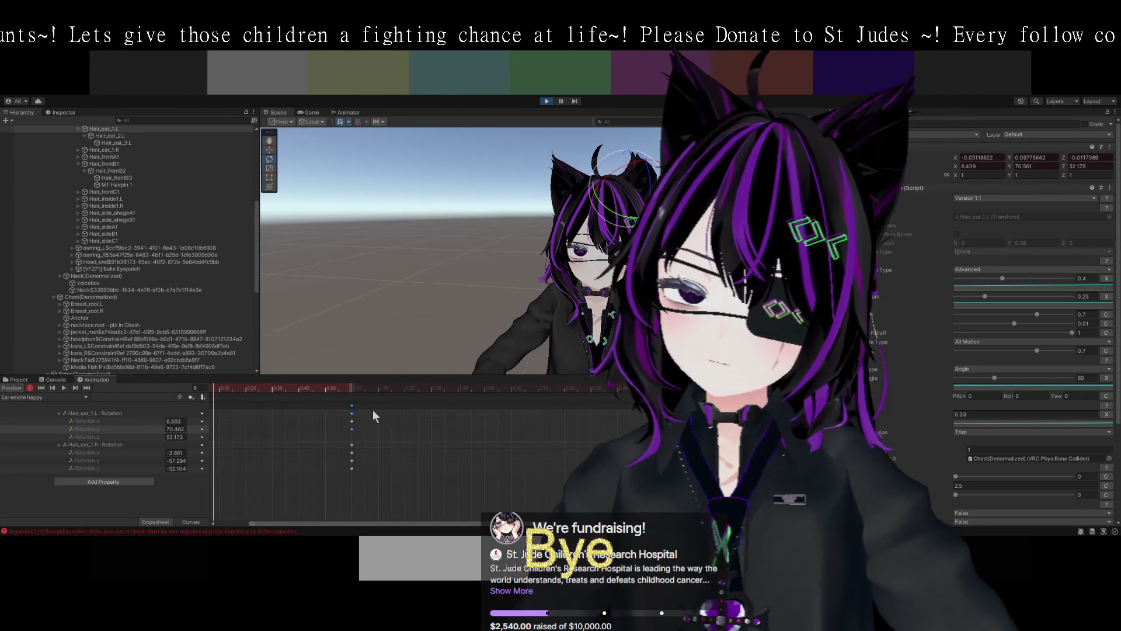
# - Select the right ear's rotation track and its keys at 1:00
pyautogui.scroll(1, 353, 422)
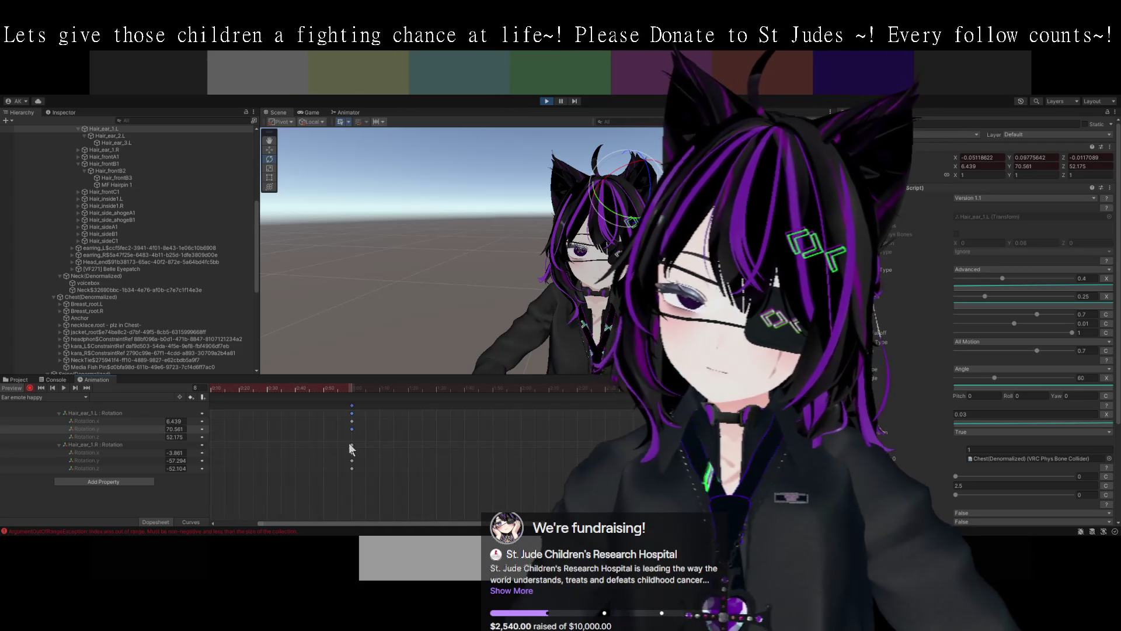
pyautogui.click(106, 445)
pyautogui.click(107, 445)
pyautogui.click(353, 445)
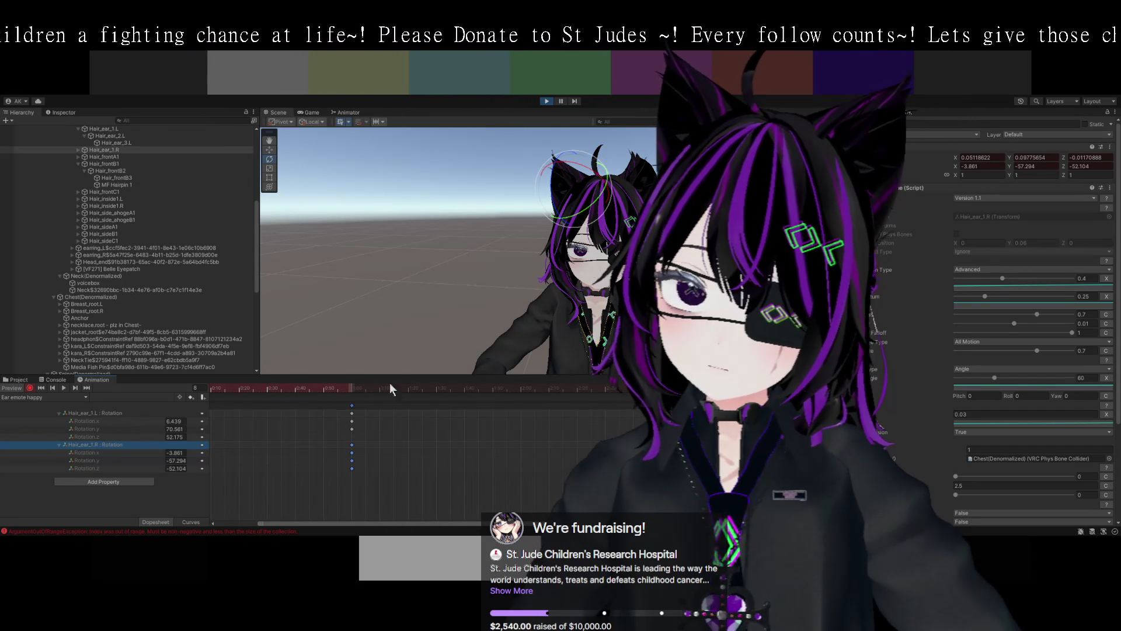
# - Rotate Hair_ear_1.R into a new pose with the rotate gizmo, then stop recording
pyautogui.moveTo(523, 192); pyautogui.dragTo(520, 210)
pyautogui.moveTo(461, 299); pyautogui.dragTo(397, 301)
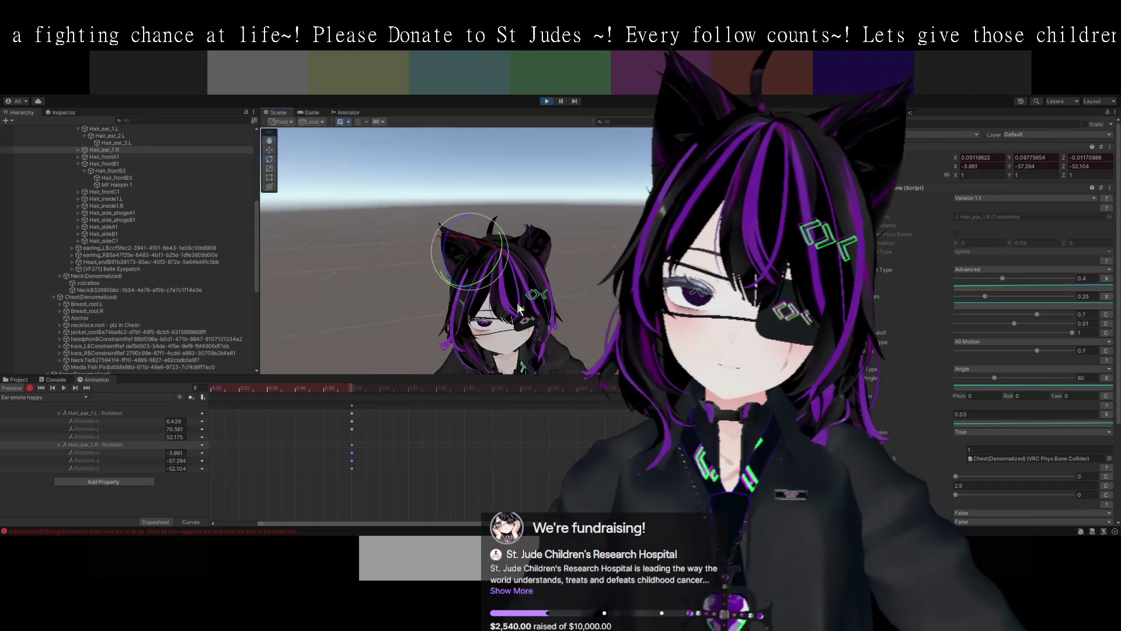
pyautogui.moveTo(468, 240); pyautogui.dragTo(488, 247)
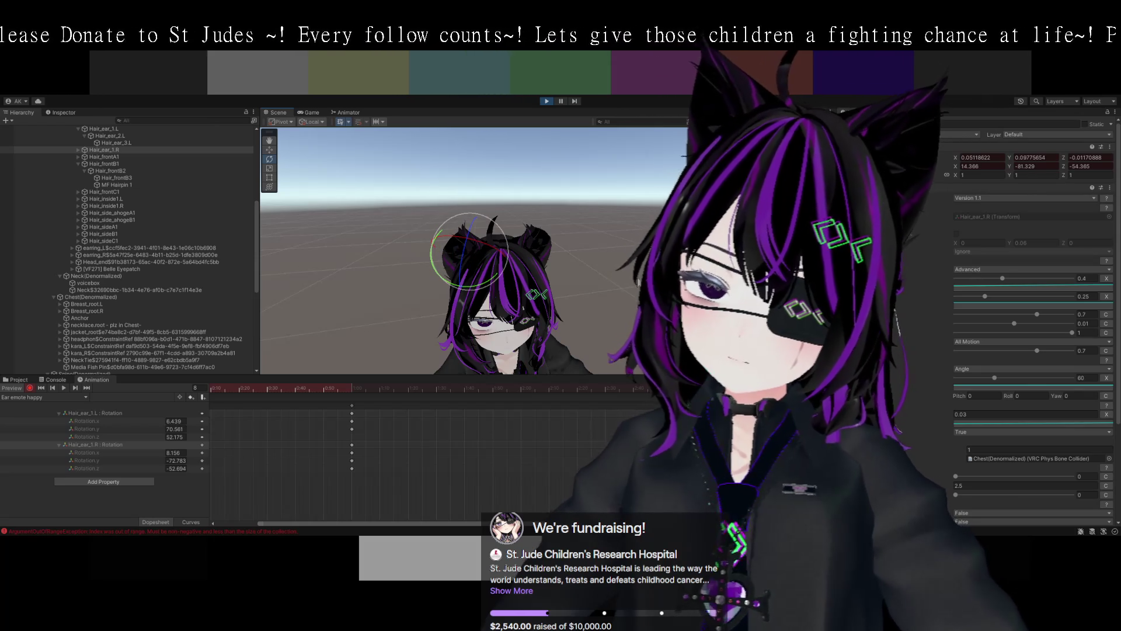
pyautogui.scroll(2, 536, 301)
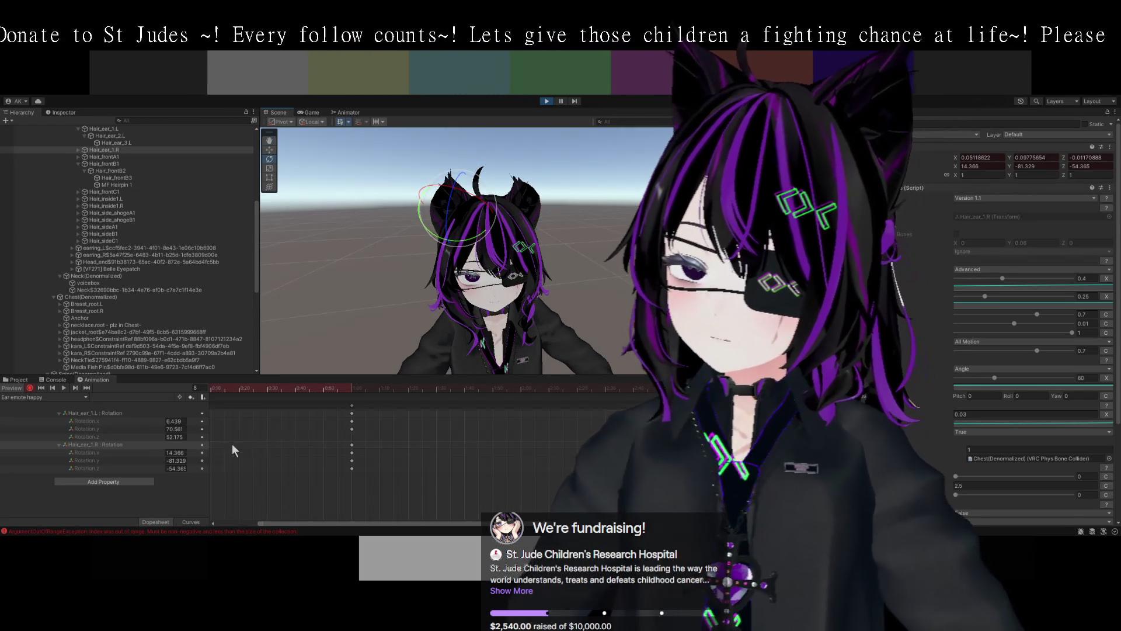
pyautogui.click(29, 388)
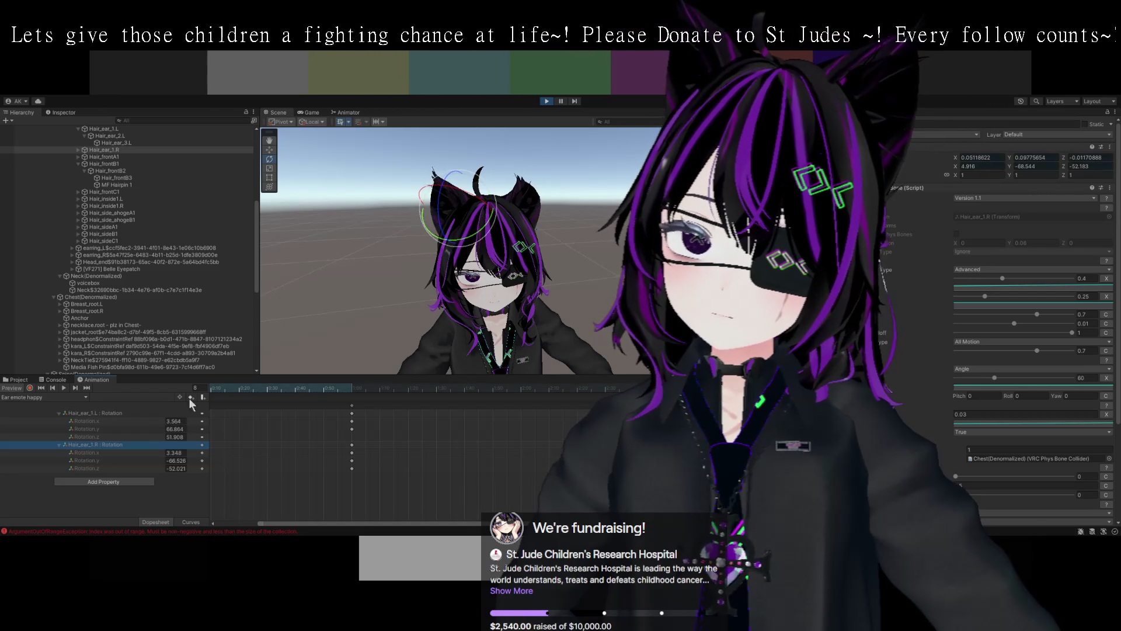
# - Set the right ear's Rotation.x to 7.7, giving 7.7, -72.18, -52.61
pyautogui.moveTo(524, 307)
pyautogui.mouseDown()
pyautogui.moveTo(451, 286)
pyautogui.moveTo(407, 384)
pyautogui.mouseUp()
pyautogui.moveTo(577, 331)
pyautogui.mouseDown()
pyautogui.moveTo(635, 201)
pyautogui.moveTo(566, 297)
pyautogui.moveTo(554, 286)
pyautogui.mouseUp()
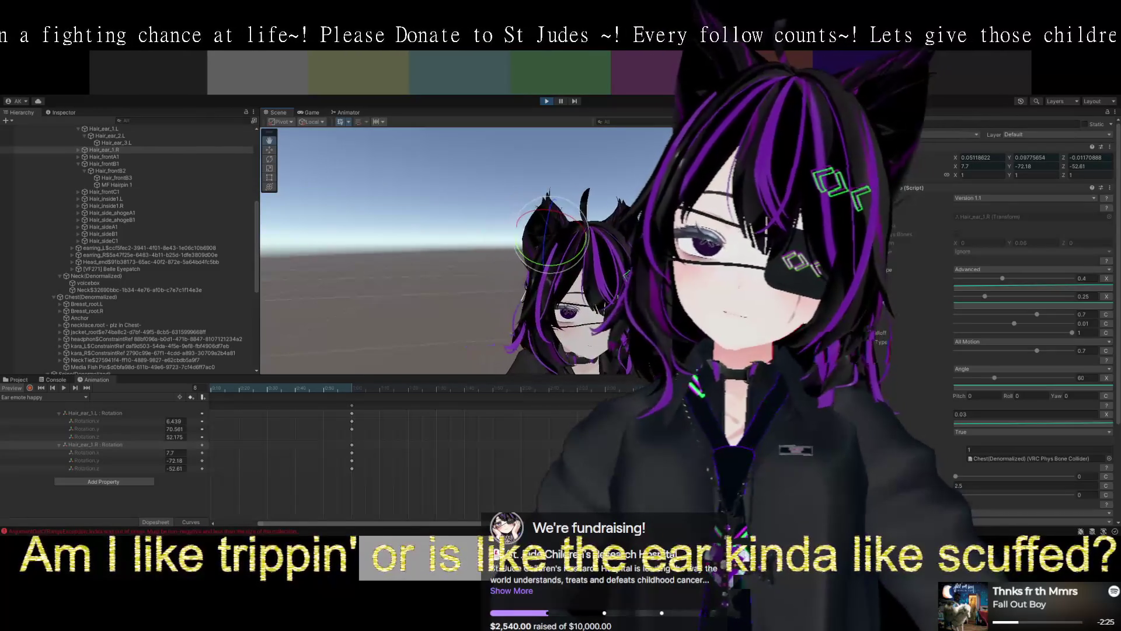
pyautogui.click(169, 452)
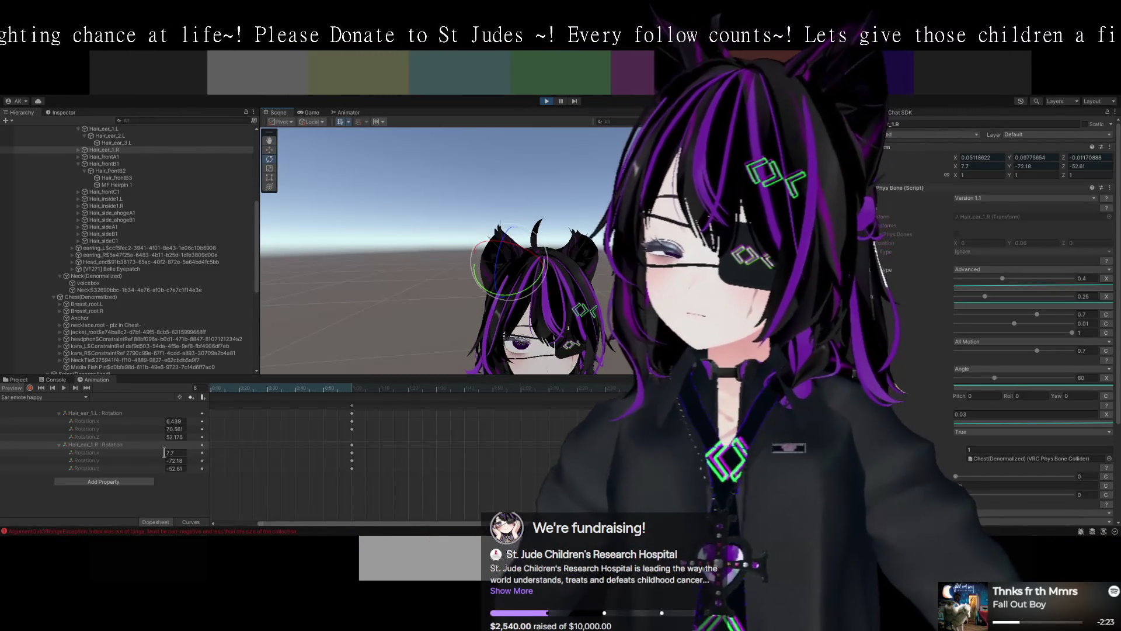
pyautogui.moveTo(292, 262)
pyautogui.mouseDown()
pyautogui.moveTo(352, 219)
pyautogui.moveTo(404, 299)
pyautogui.moveTo(530, 282)
pyautogui.moveTo(496, 318)
pyautogui.mouseUp()
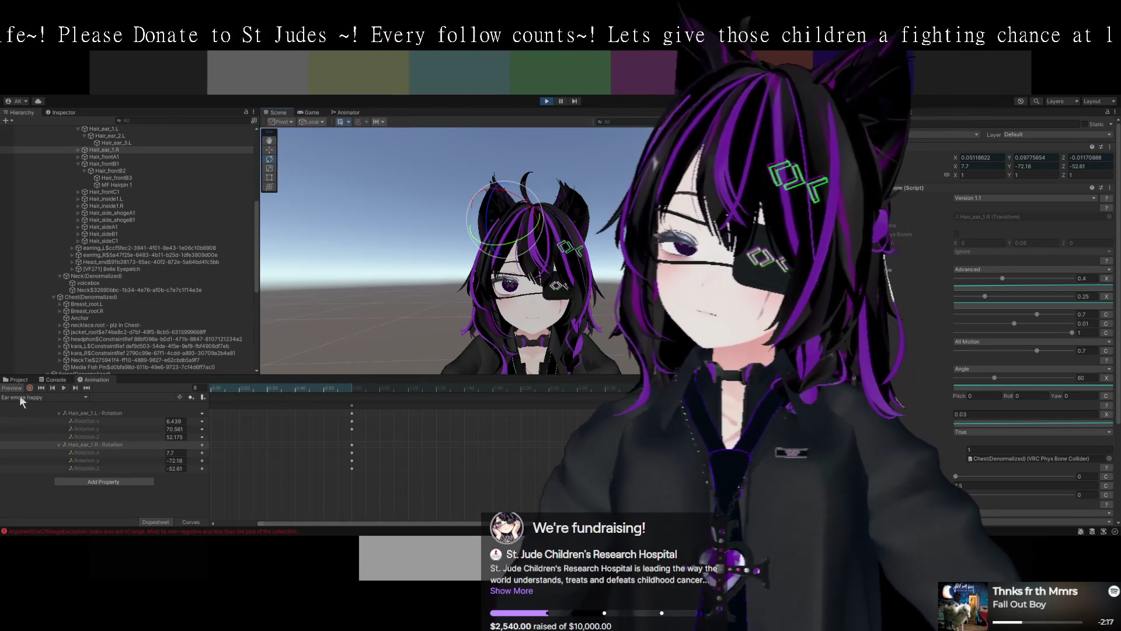
# - Preview the ear animation again and select the Other_ear mesh to inspect it
pyautogui.click(13, 389)
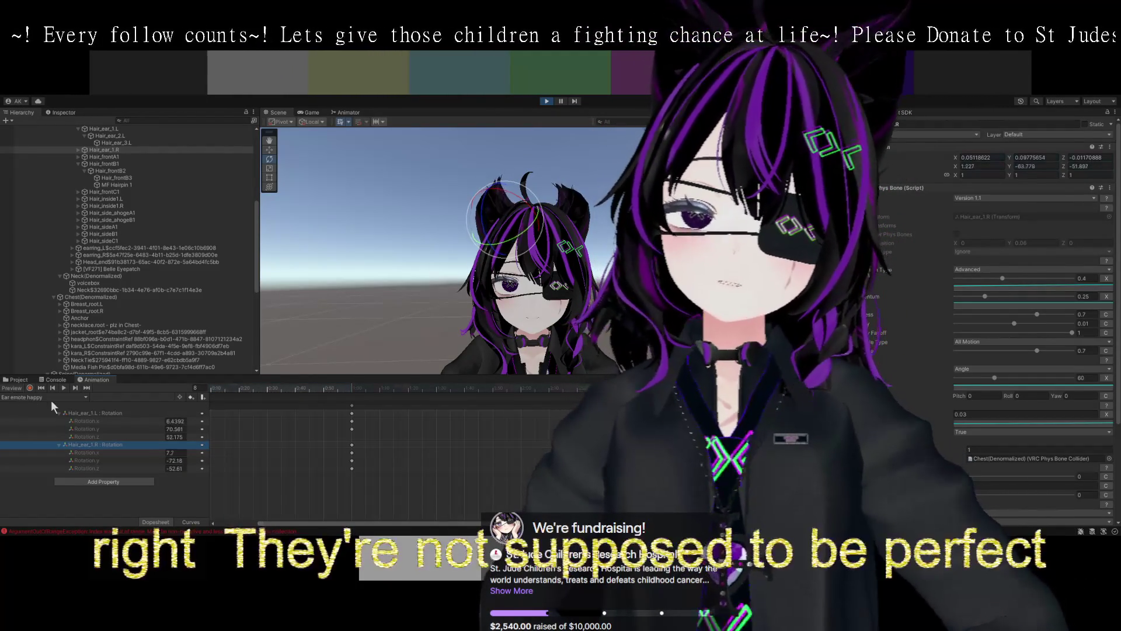
pyautogui.click(552, 229)
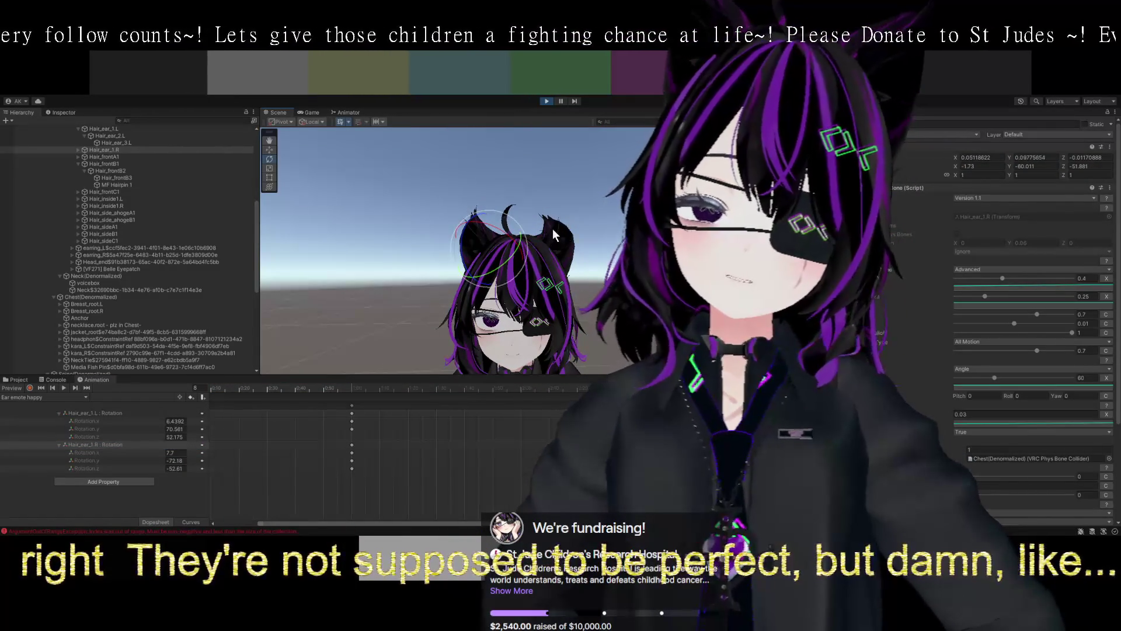
pyautogui.click(552, 228)
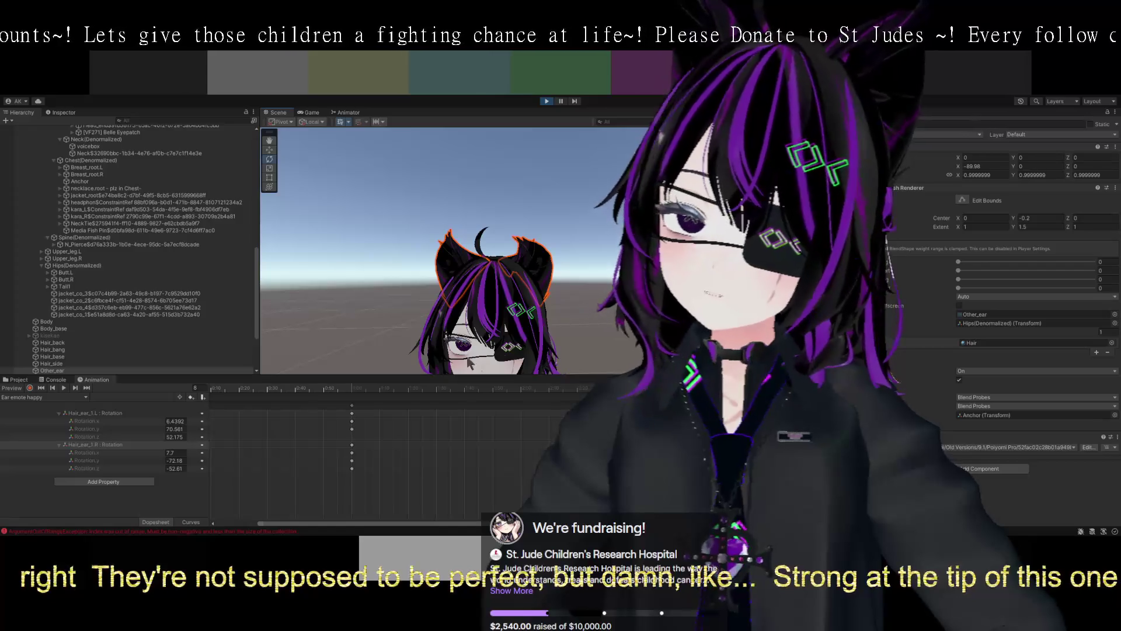
pyautogui.scroll(-2, 264, 415)
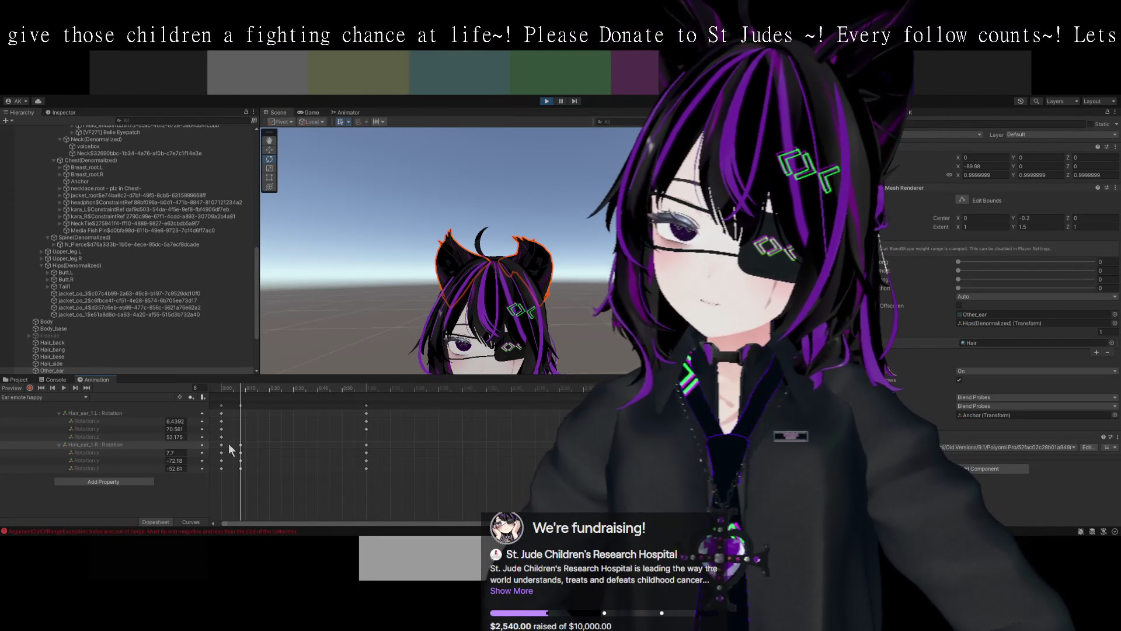
# - Delete the right ear's frame-8 keyframes and select all keys at 0:00
pyautogui.click(240, 445)
pyautogui.press('Delete')
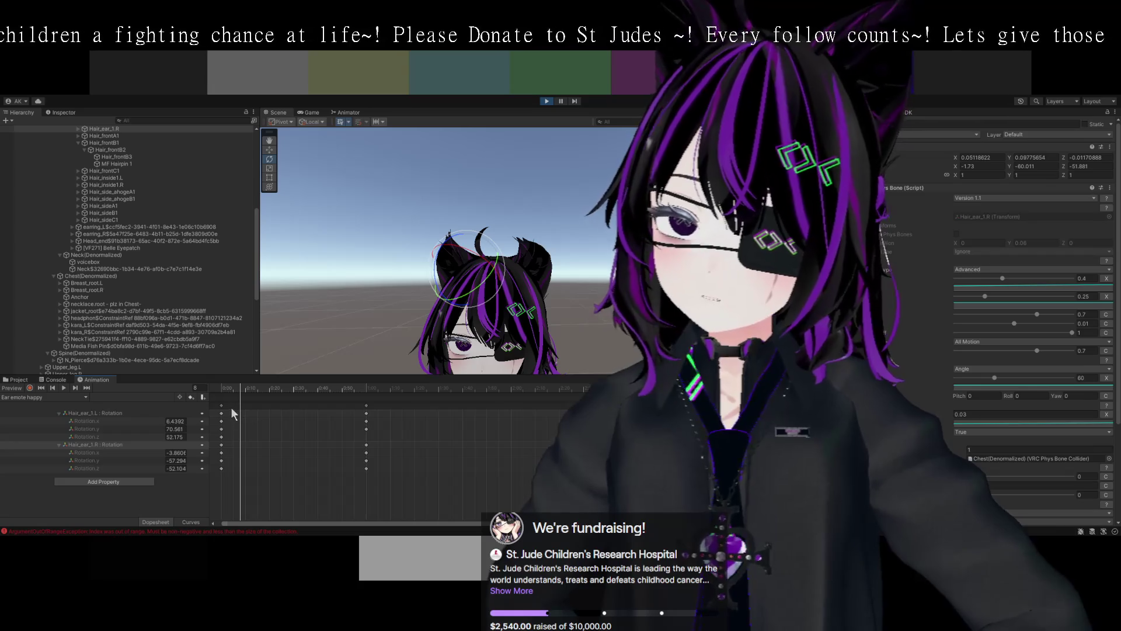
pyautogui.click(221, 405)
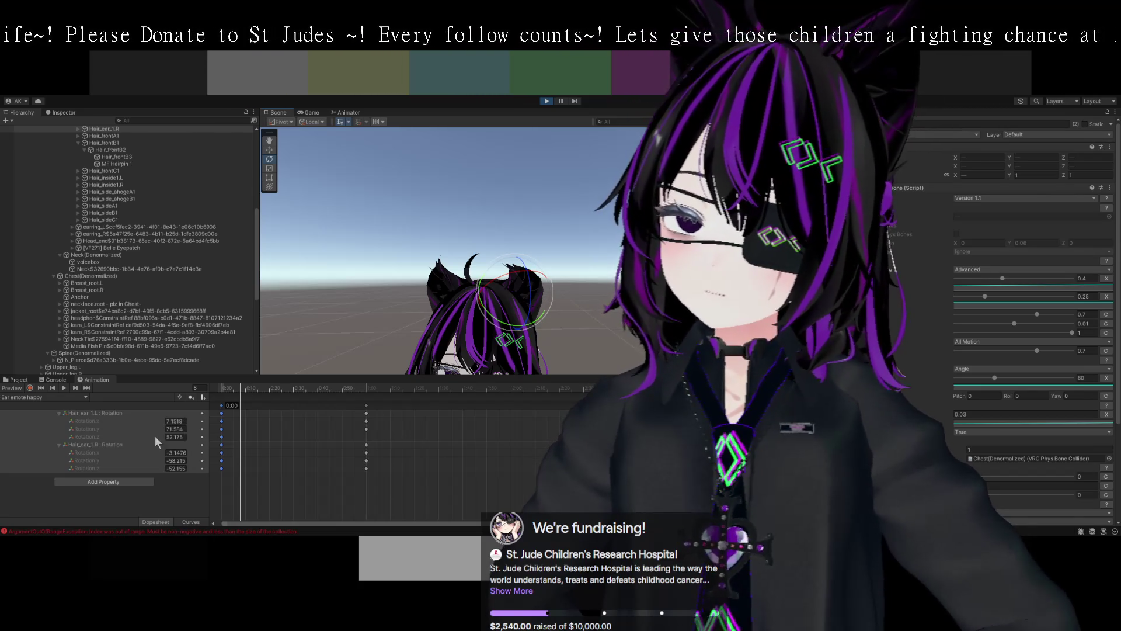
# - At frame 0, rotate and tilt Hair_ear_1.L further into a new pose
pyautogui.click(93, 421)
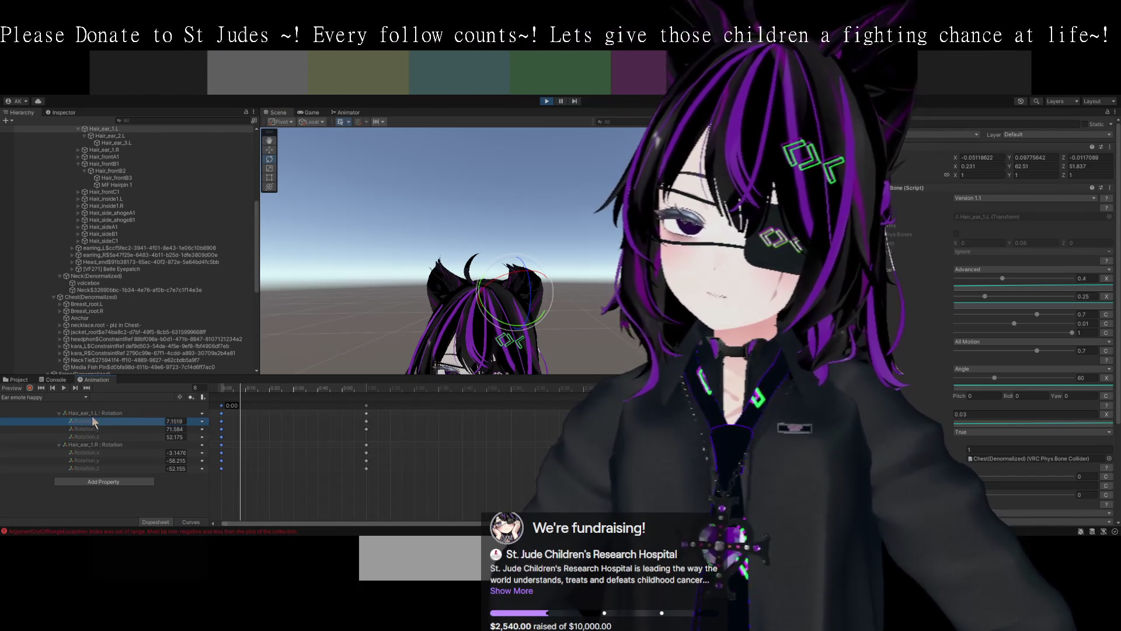
pyautogui.click(93, 415)
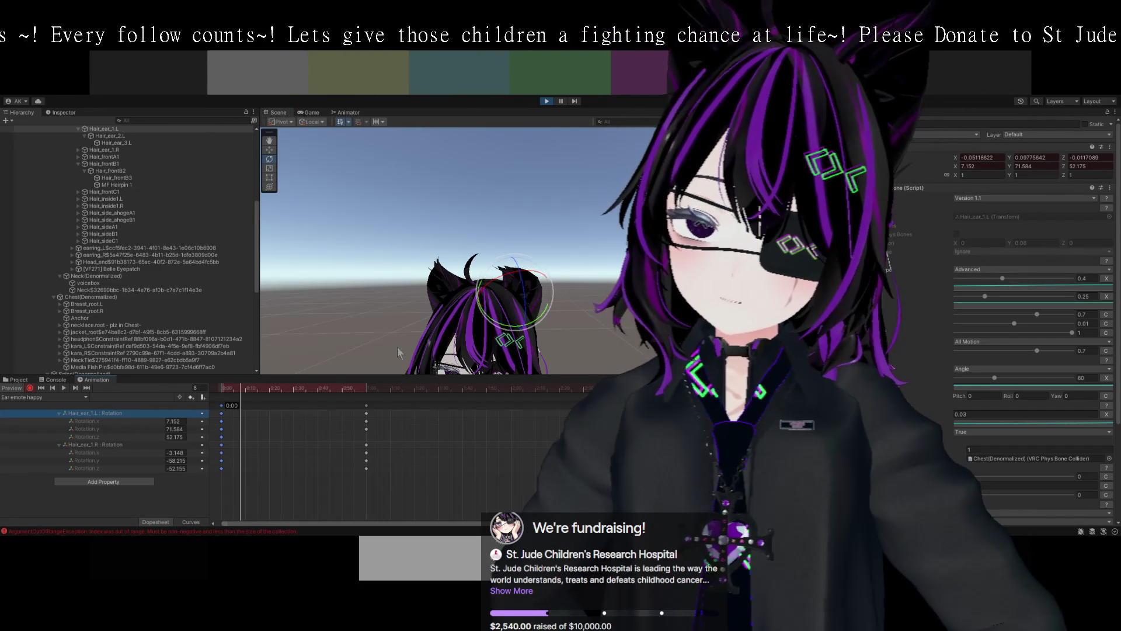
pyautogui.click(221, 405)
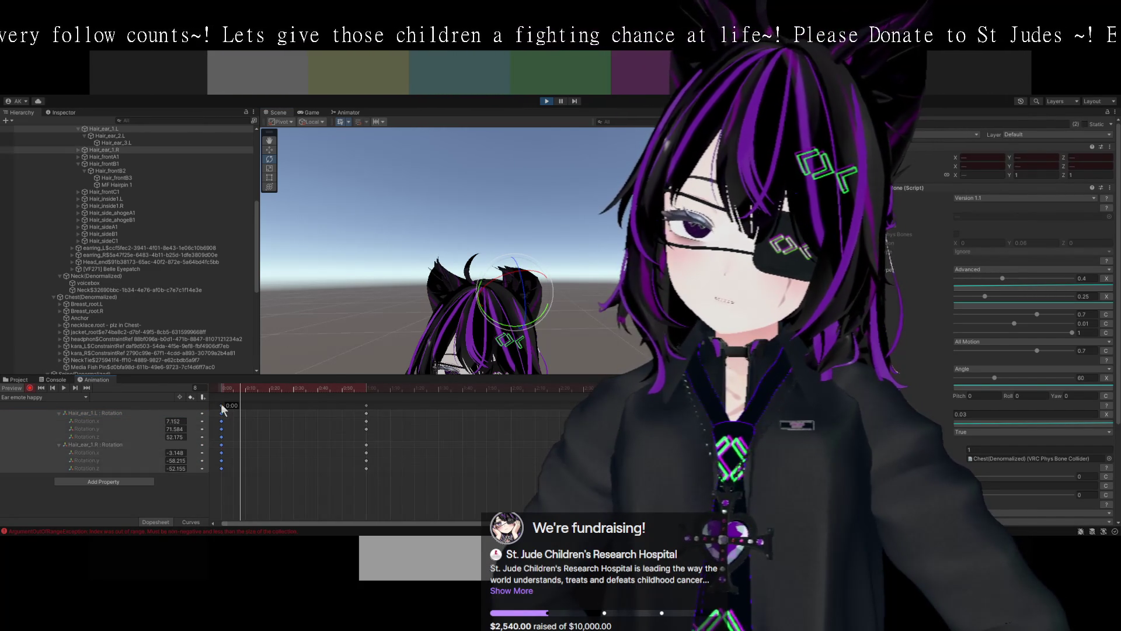
pyautogui.moveTo(237, 387); pyautogui.dragTo(221, 389)
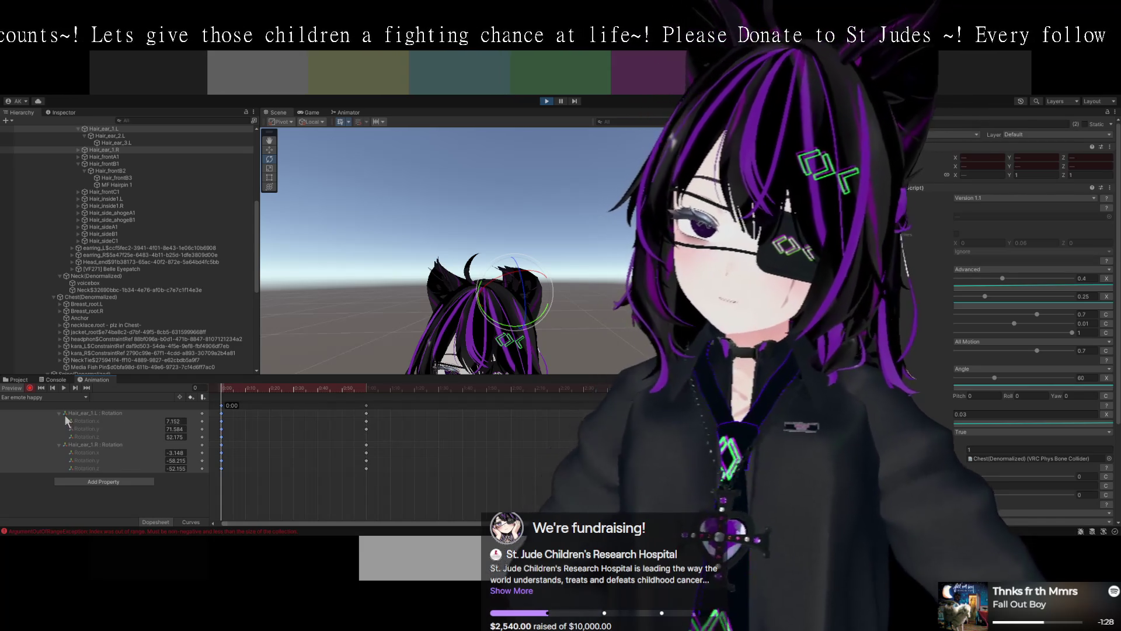
pyautogui.click(62, 413)
pyautogui.moveTo(504, 277); pyautogui.dragTo(549, 275)
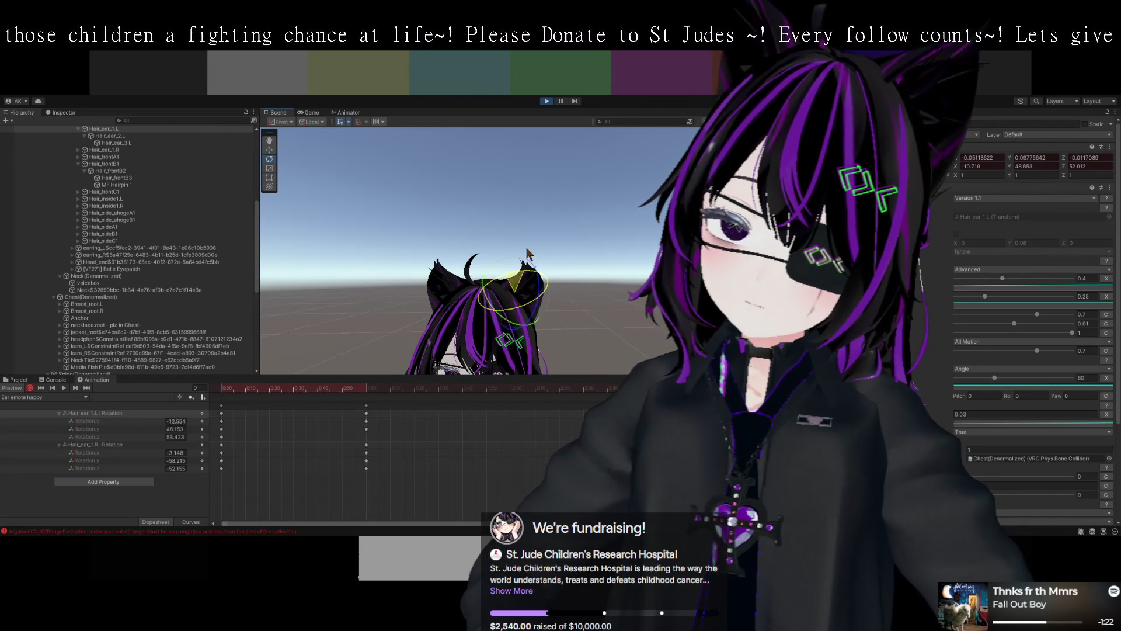
pyautogui.moveTo(542, 310)
pyautogui.mouseDown()
pyautogui.moveTo(599, 303)
pyautogui.moveTo(570, 292)
pyautogui.moveTo(571, 350)
pyautogui.mouseUp()
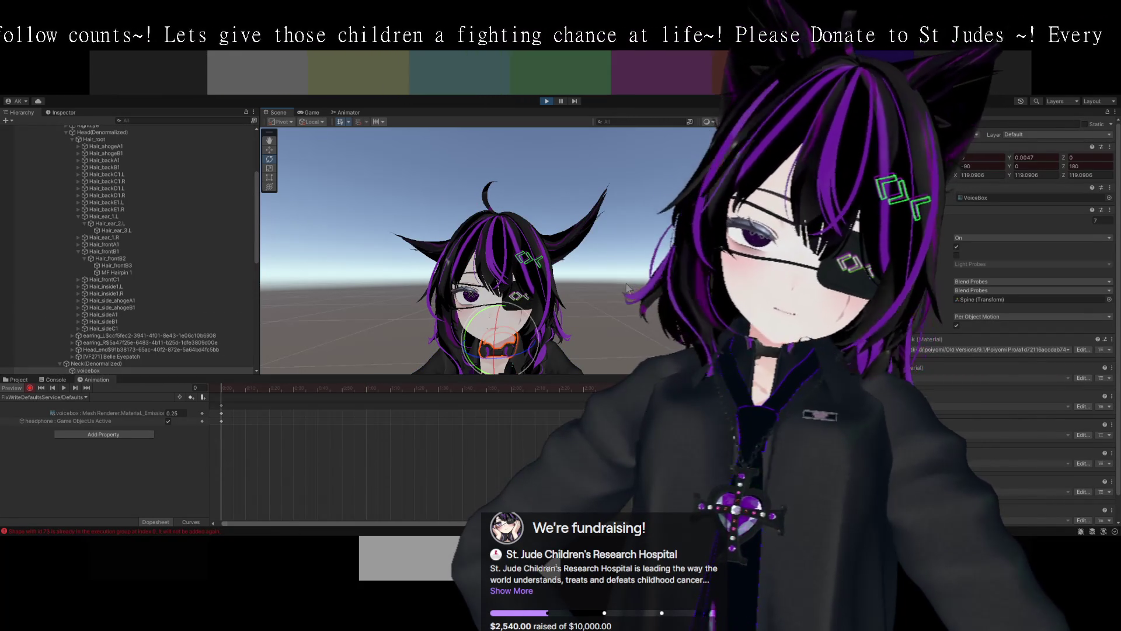
pyautogui.click(627, 287)
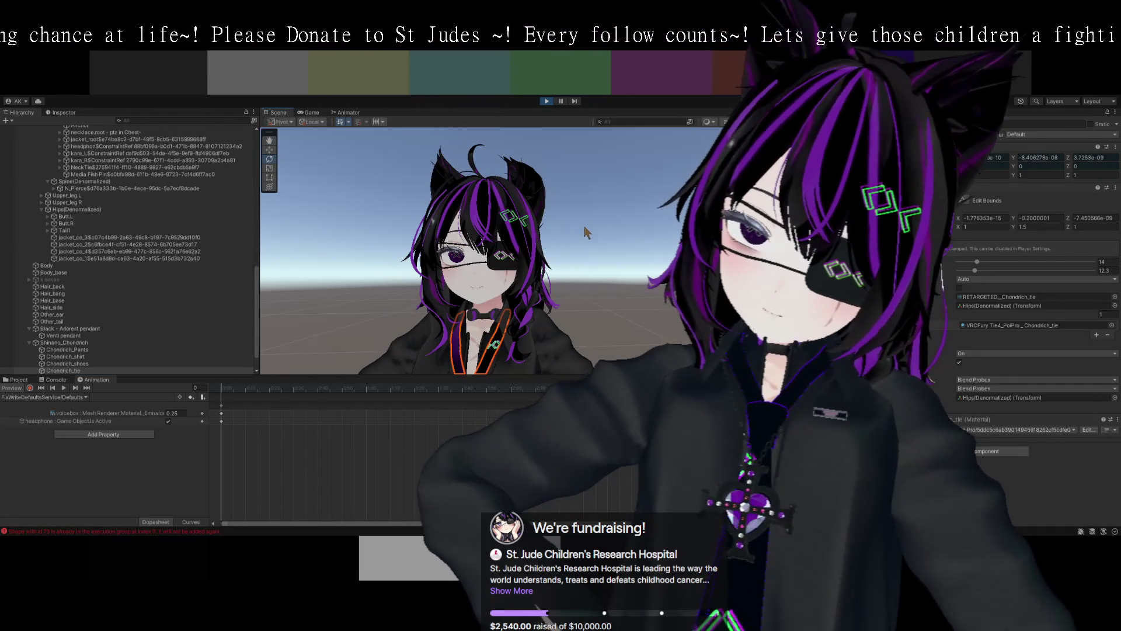
pyautogui.press('Left')
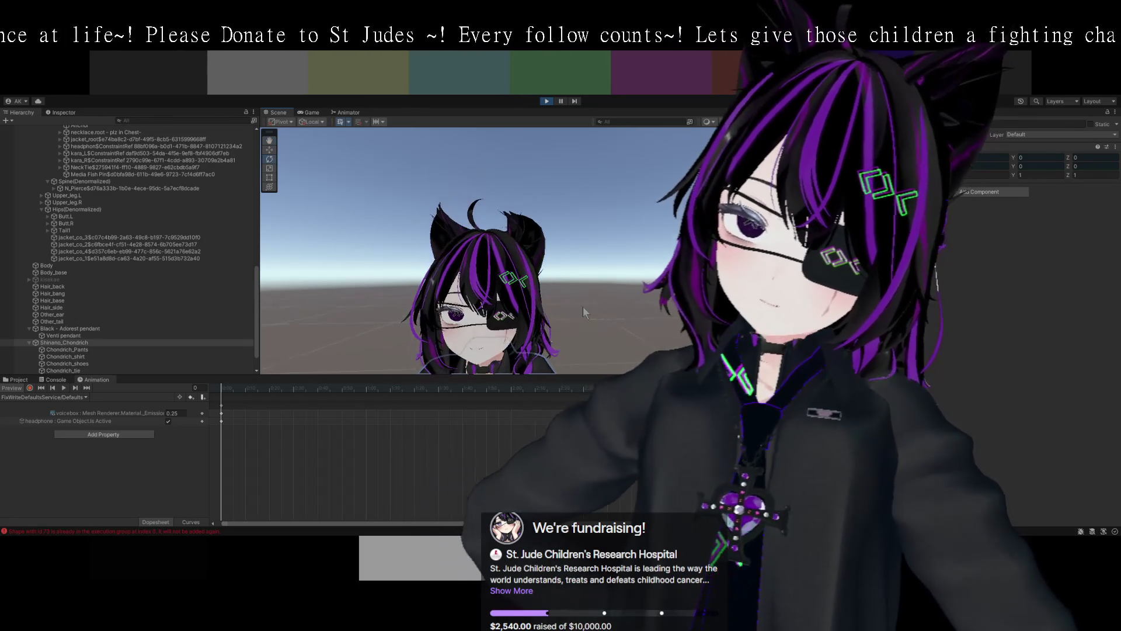
pyautogui.moveTo(543, 327)
pyautogui.mouseDown()
pyautogui.moveTo(538, 304)
pyautogui.moveTo(522, 315)
pyautogui.moveTo(534, 299)
pyautogui.moveTo(544, 333)
pyautogui.mouseUp()
pyautogui.click(450, 275)
# - Frame Other_ear, orbit close around the ears, then select the Hair_ear_3.L bone in the Hierarchy
pyautogui.press('f')
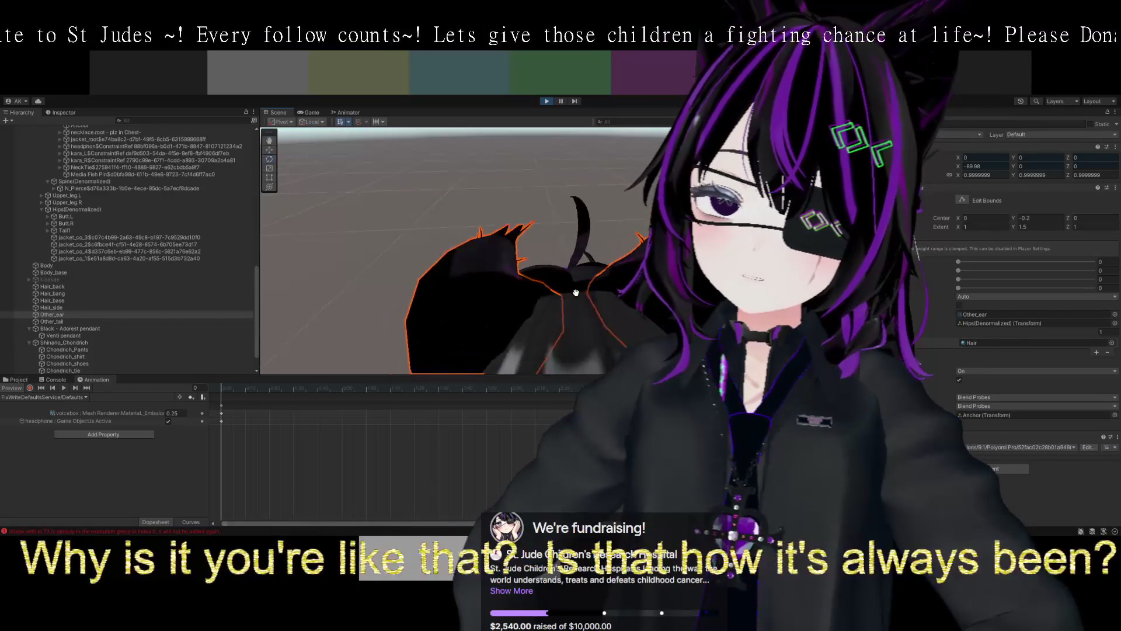
pyautogui.moveTo(469, 267)
pyautogui.mouseDown()
pyautogui.moveTo(601, 297)
pyautogui.moveTo(565, 285)
pyautogui.moveTo(629, 217)
pyautogui.moveTo(648, 219)
pyautogui.mouseUp()
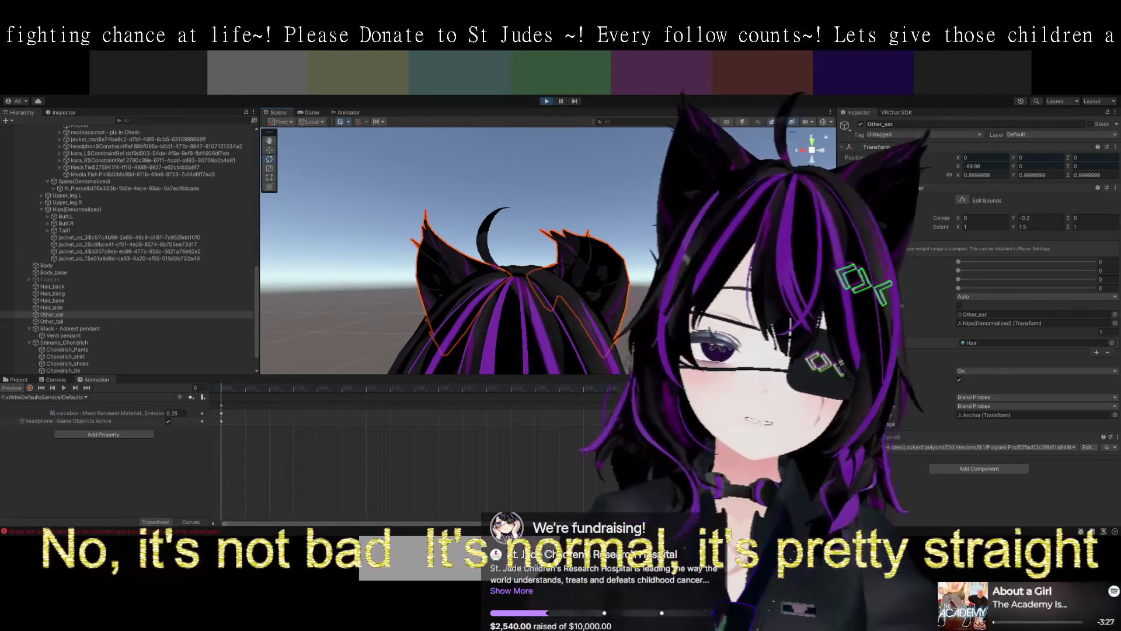
pyautogui.scroll(3, 117, 280)
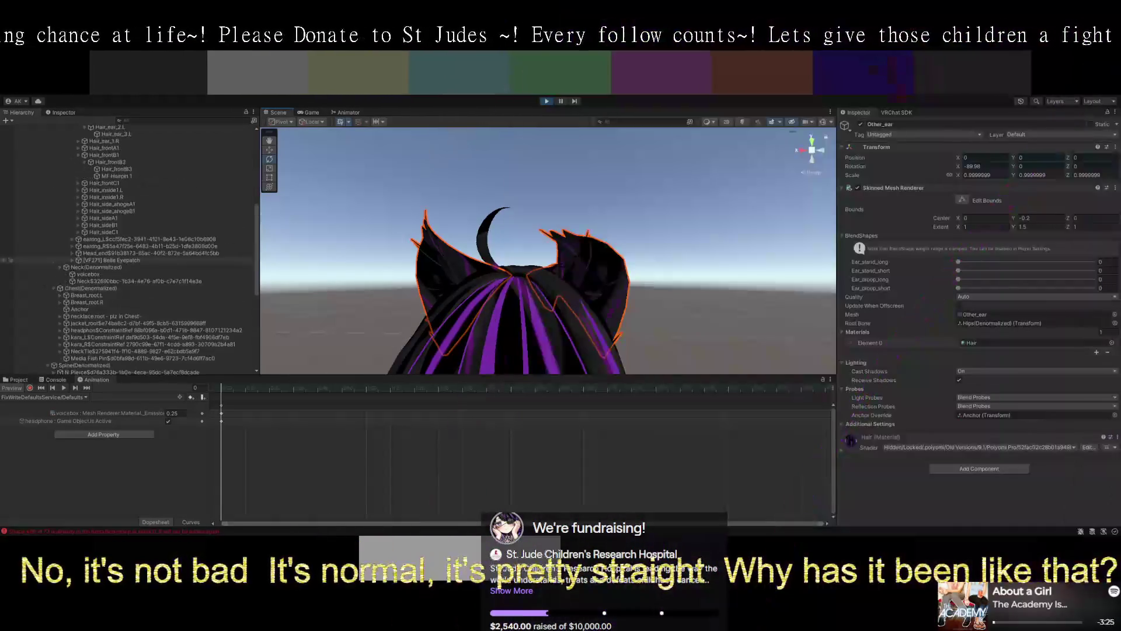
pyautogui.scroll(-5, 128, 251)
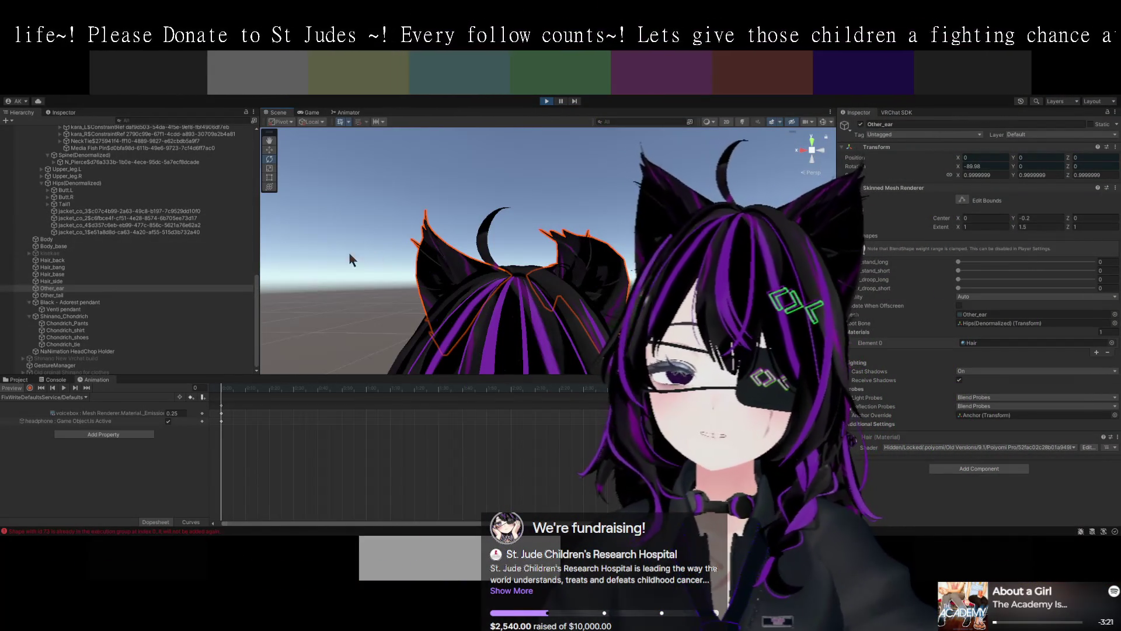
pyautogui.scroll(2, 372, 251)
pyautogui.scroll(10, 152, 262)
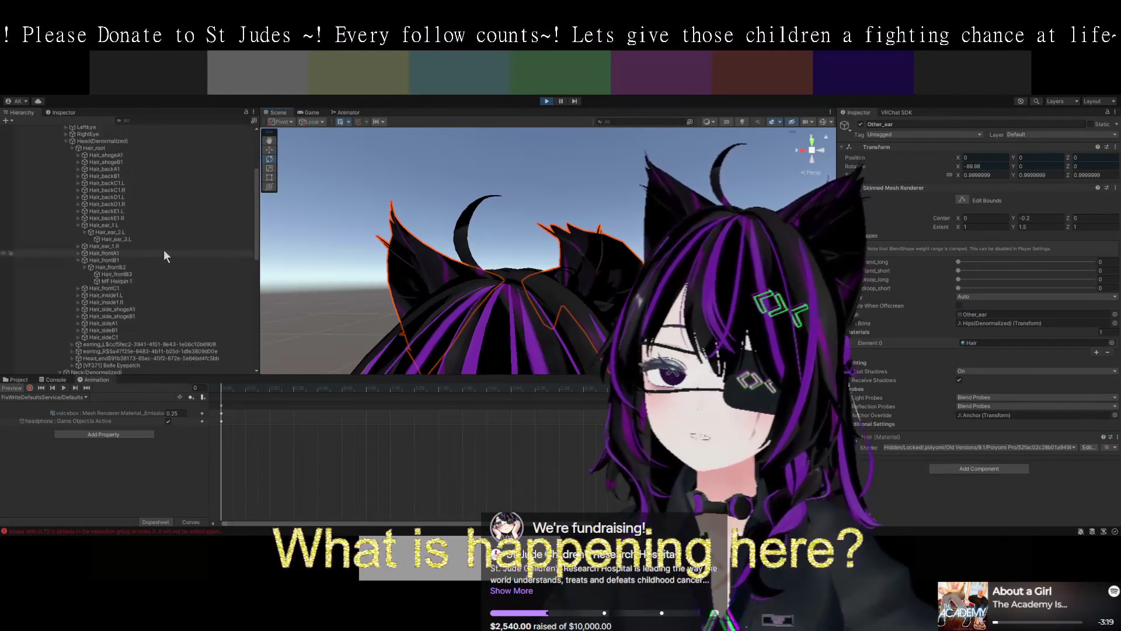
pyautogui.scroll(-3, 161, 245)
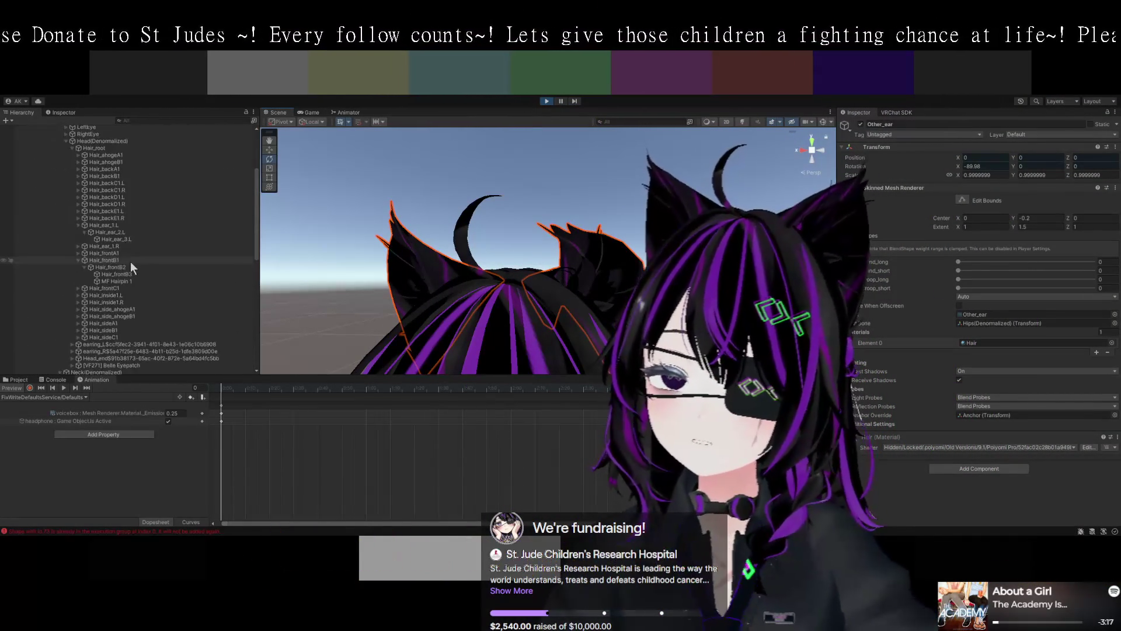
pyautogui.click(130, 239)
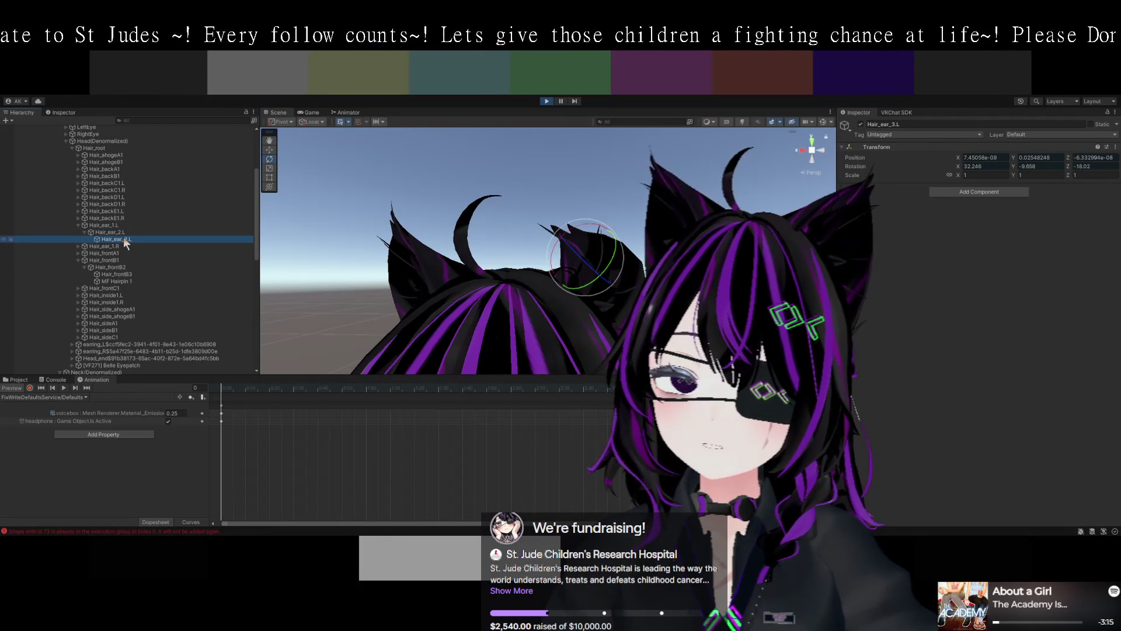
# - Rotate the Hair_ear_3.L tip bone to a new angle and frame it
pyautogui.moveTo(577, 227)
pyautogui.mouseDown()
pyautogui.moveTo(632, 244)
pyautogui.moveTo(618, 241)
pyautogui.mouseUp()
pyautogui.press('f')
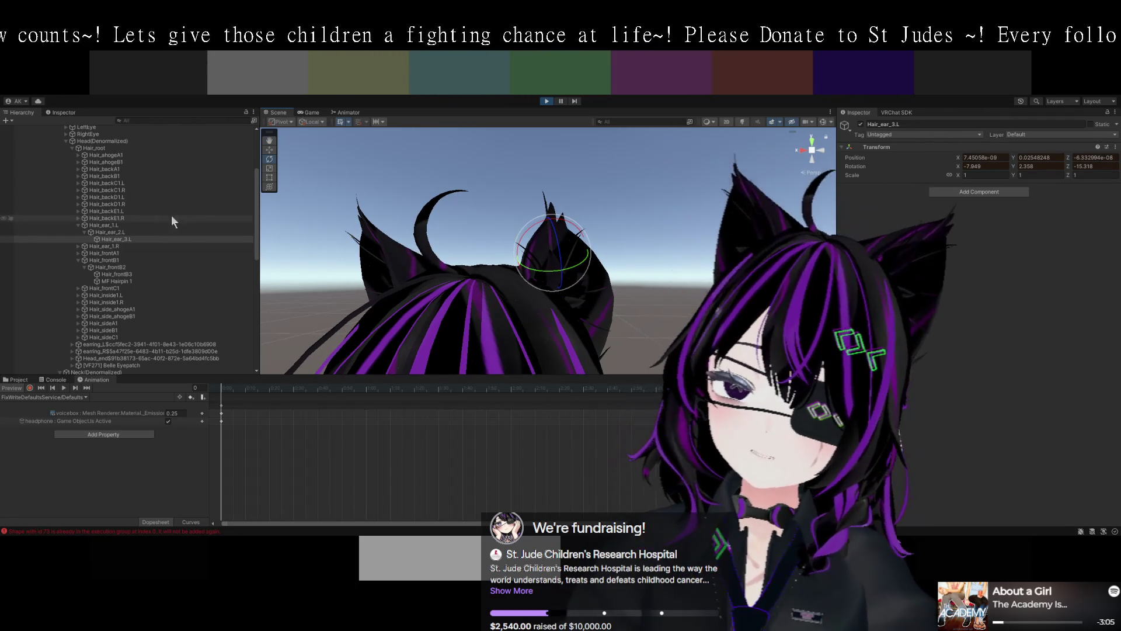
pyautogui.click(118, 238)
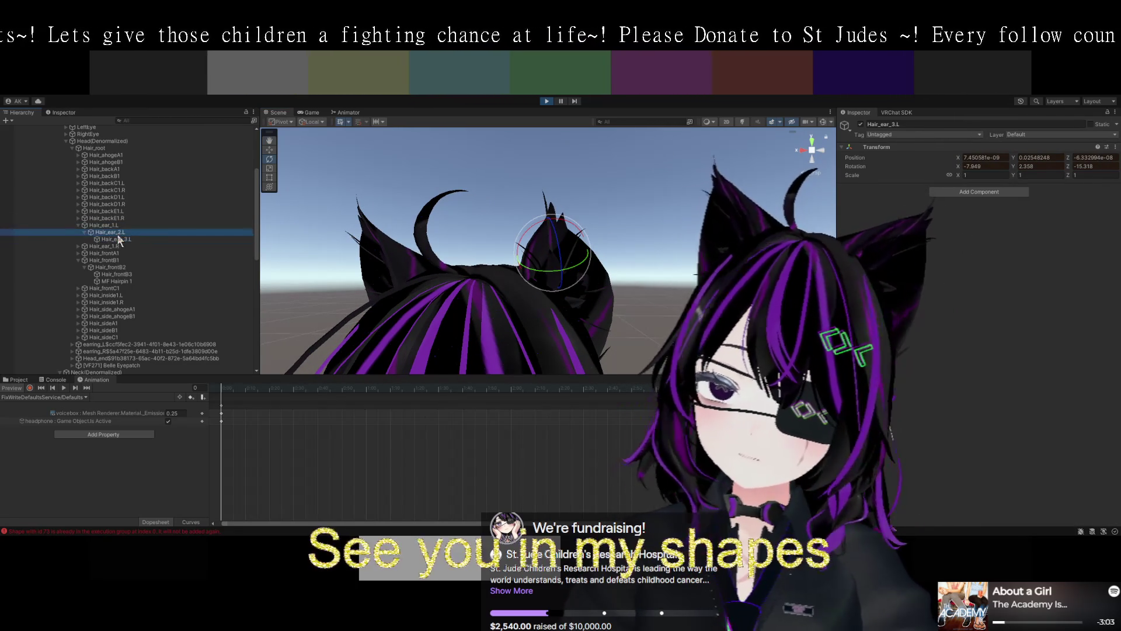
# - Compare against Hair_ear_2.L, view the head from the front, then exit play mode
pyautogui.click(111, 234)
pyautogui.click(117, 240)
pyautogui.moveTo(467, 284)
pyautogui.mouseDown()
pyautogui.moveTo(480, 296)
pyautogui.moveTo(615, 310)
pyautogui.moveTo(607, 241)
pyautogui.mouseUp()
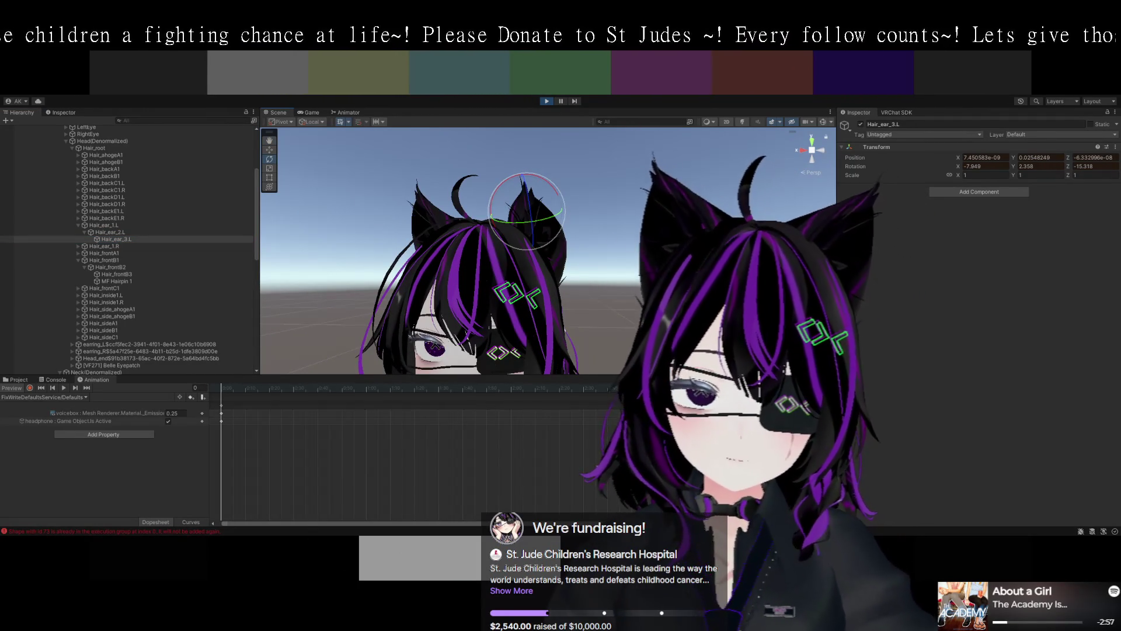
pyautogui.click(545, 101)
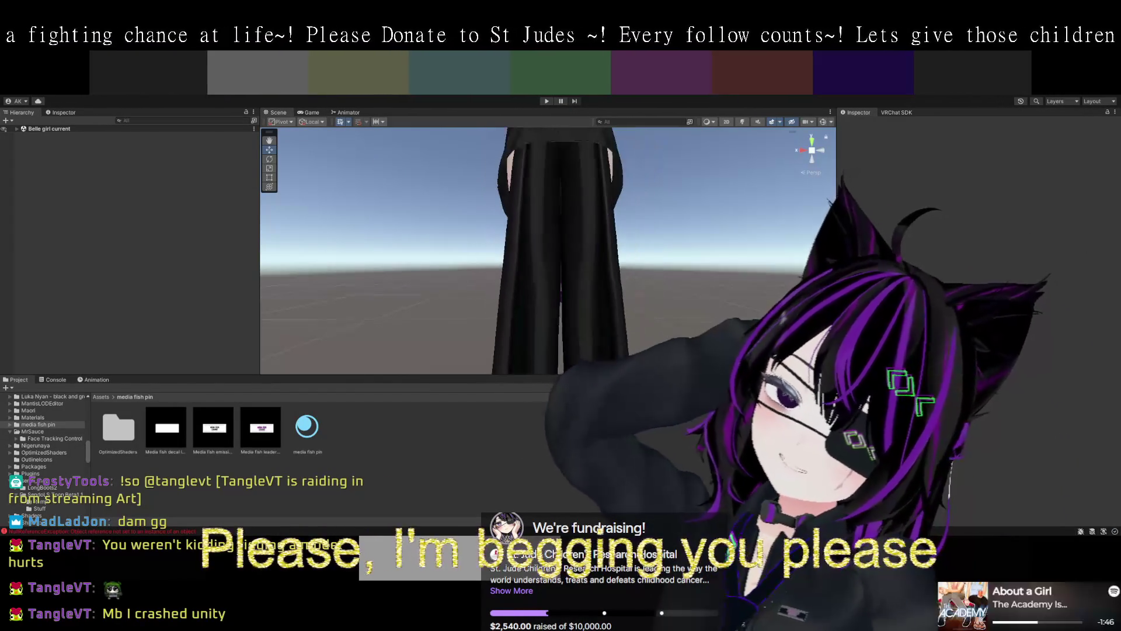
# - Bring the avatar's body into view and select the Chondrich_tie mesh
pyautogui.moveTo(642, 267)
pyautogui.mouseDown()
pyautogui.moveTo(637, 296)
pyautogui.moveTo(671, 236)
pyautogui.moveTo(632, 341)
pyautogui.moveTo(674, 278)
pyautogui.moveTo(622, 314)
pyautogui.mouseUp()
pyautogui.click(573, 331)
pyautogui.click(573, 330)
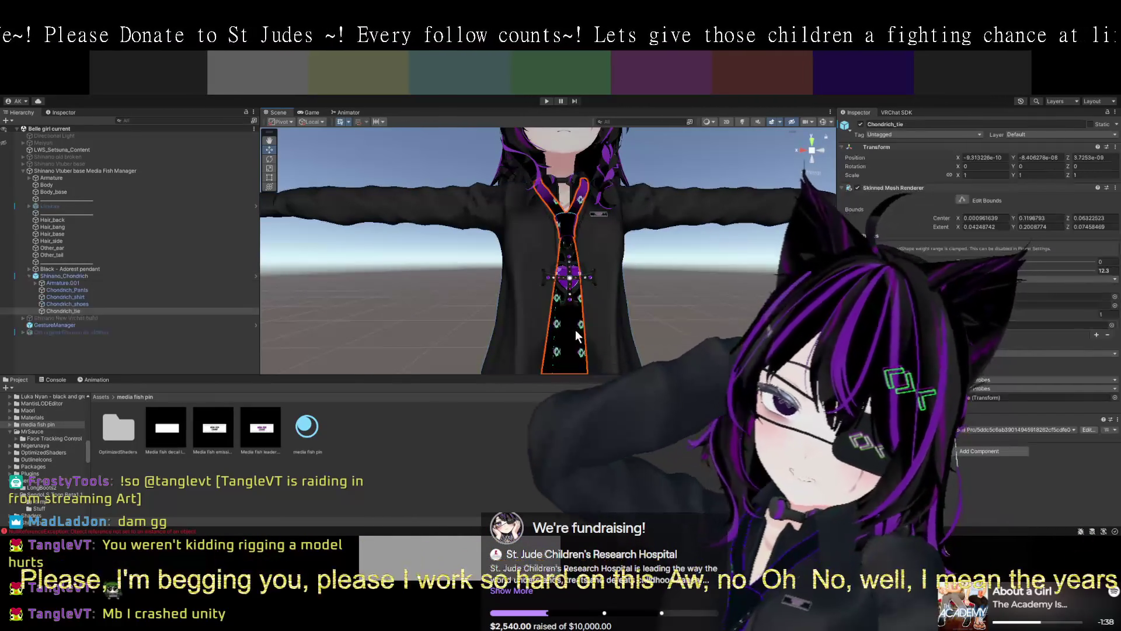
# - Scroll through the tie's Poiyomi material to review its outline and rim lighting settings
pyautogui.scroll(-8, 975, 292)
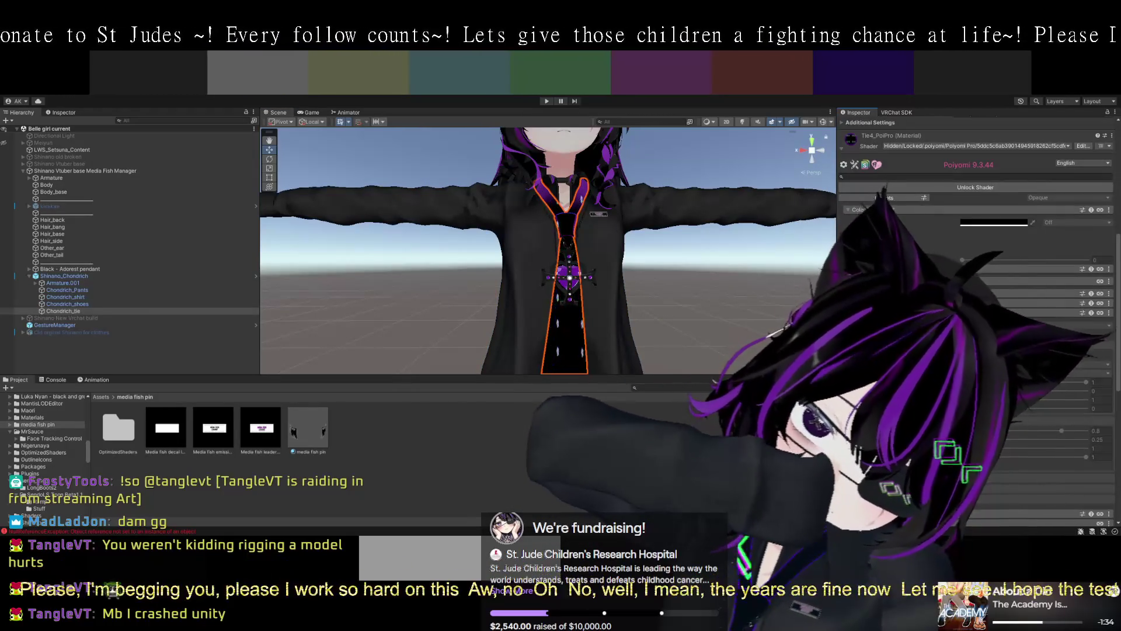
pyautogui.scroll(-5, 975, 291)
pyautogui.scroll(3, 975, 292)
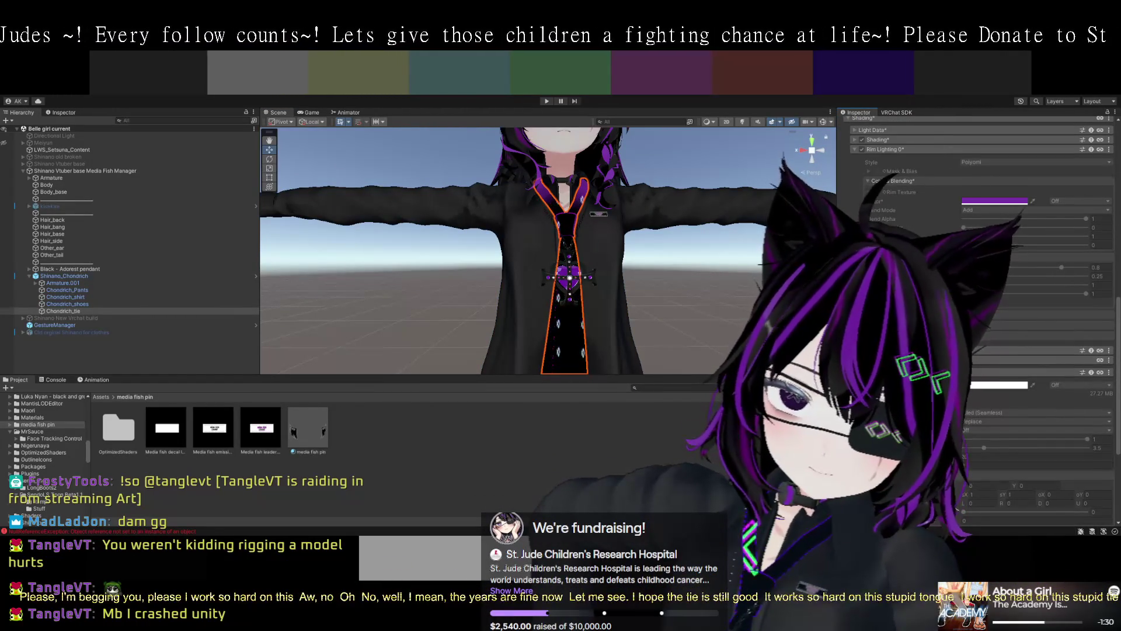
pyautogui.scroll(10, 975, 292)
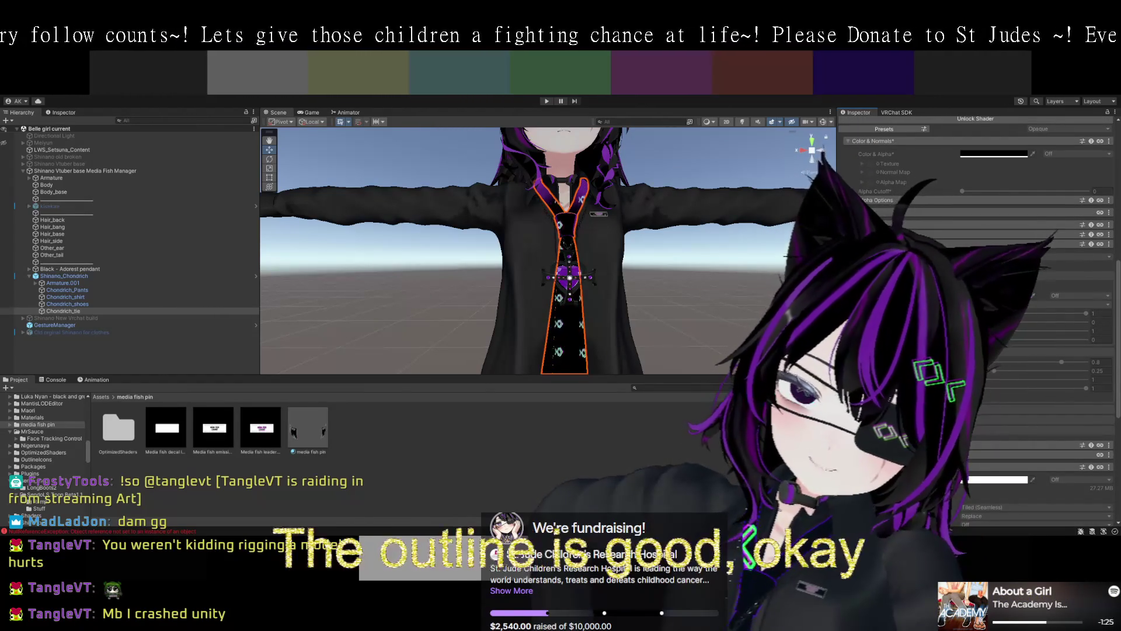
pyautogui.scroll(-10, 975, 292)
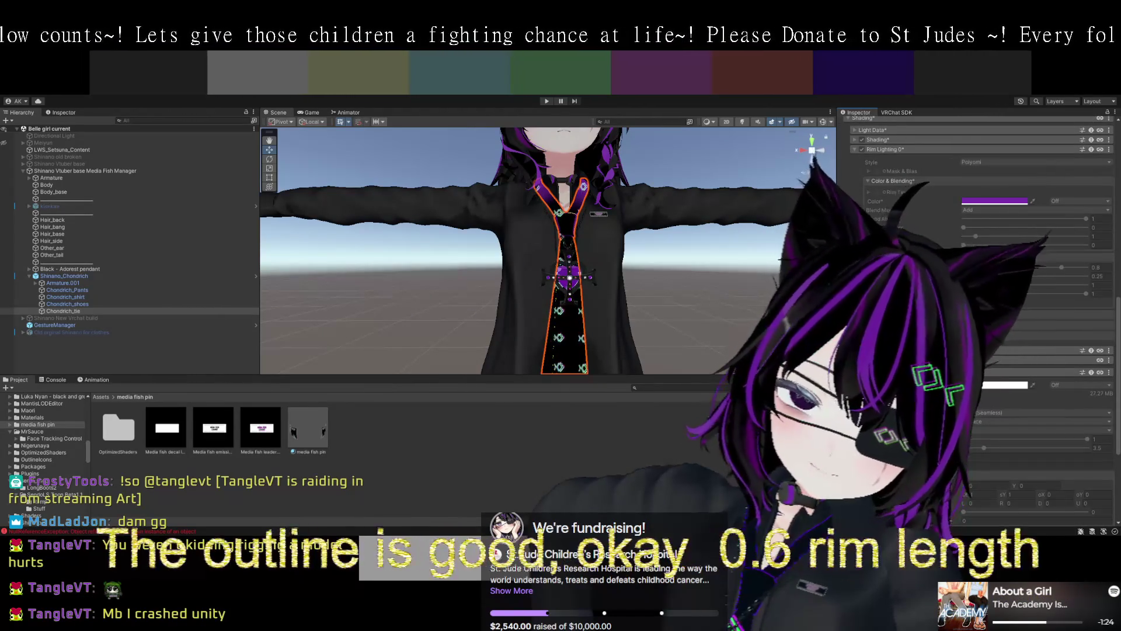
pyautogui.scroll(10, 975, 292)
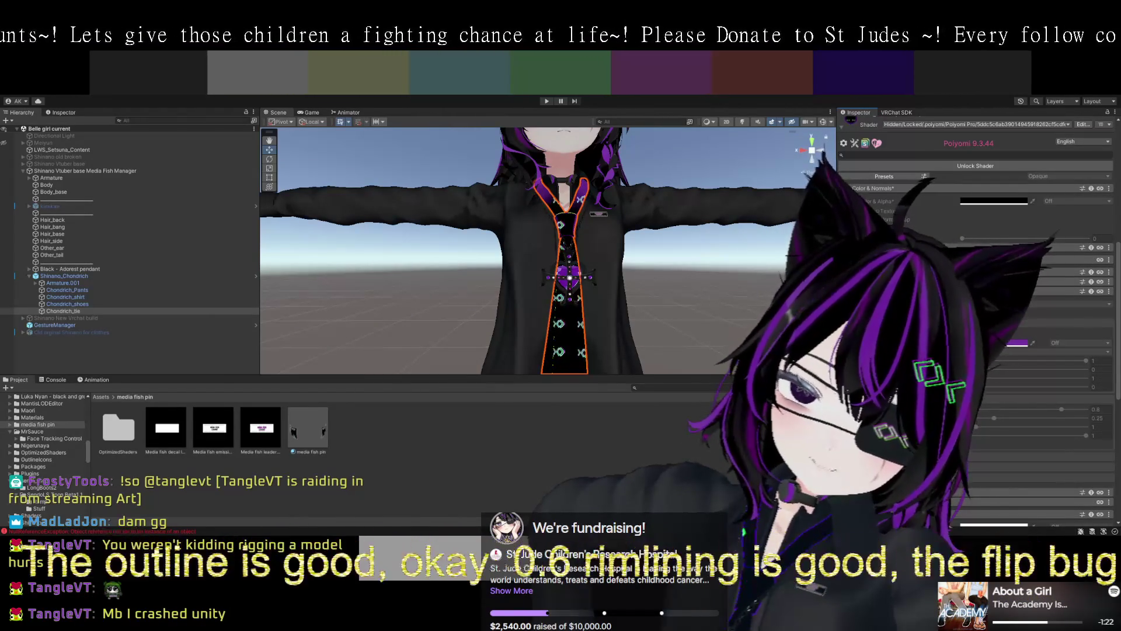
pyautogui.scroll(3, 975, 292)
pyautogui.scroll(-3, 975, 292)
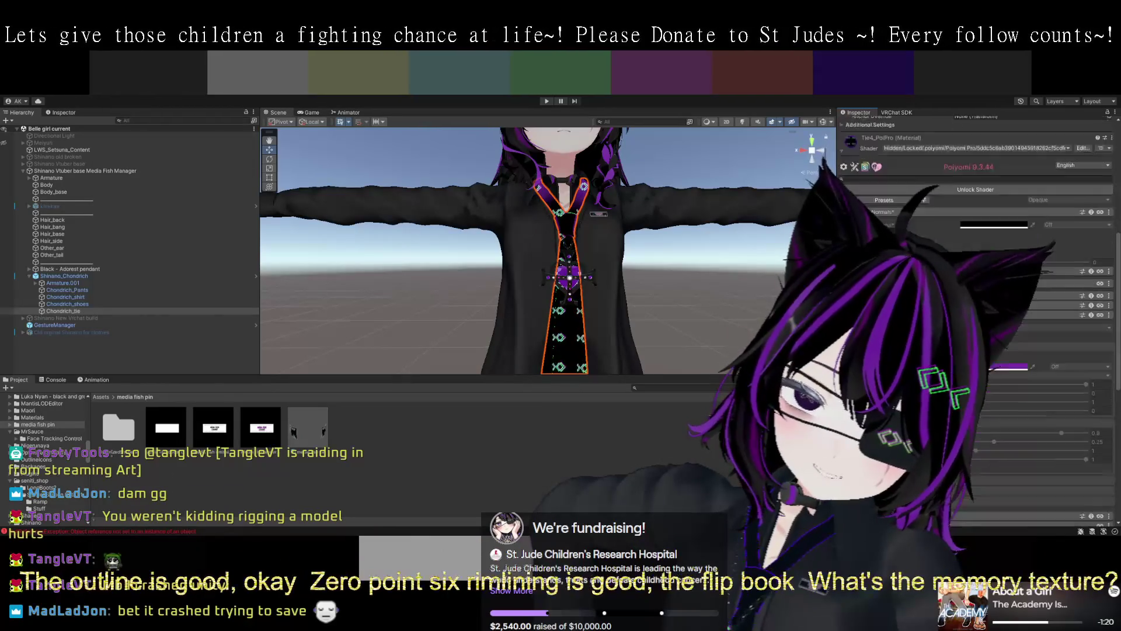
pyautogui.scroll(-10, 975, 292)
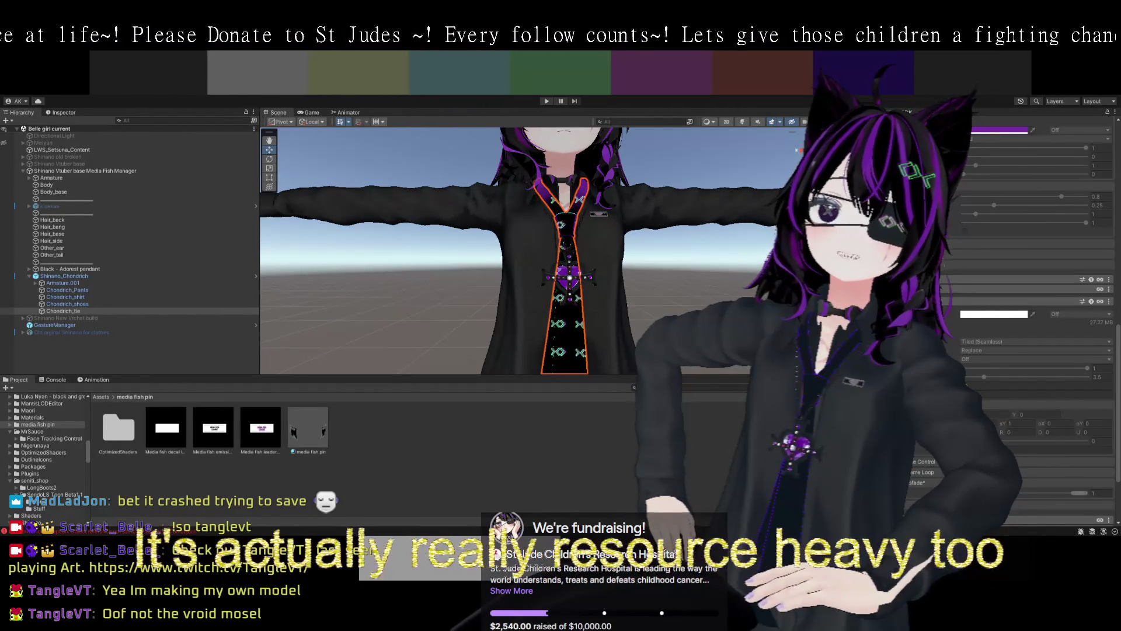
# - Frame the avatar's head and reopen the Animation timeline showing the Kirakira_eye keys
pyautogui.scroll(-3, 1034, 292)
pyautogui.scroll(3, 1033, 292)
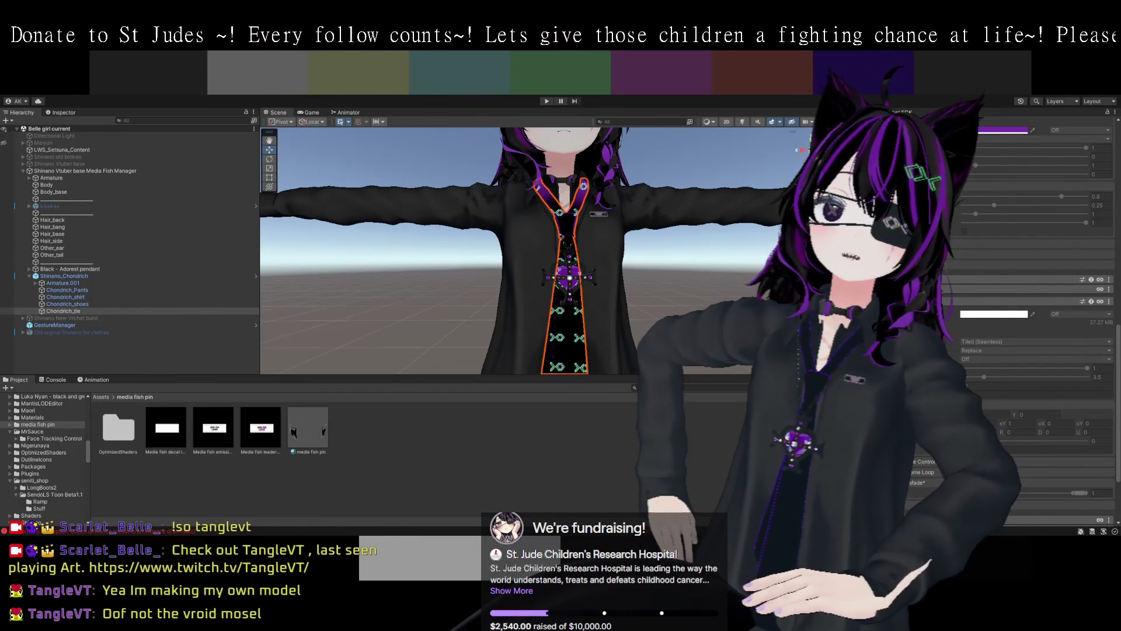
pyautogui.moveTo(674, 158); pyautogui.dragTo(673, 262)
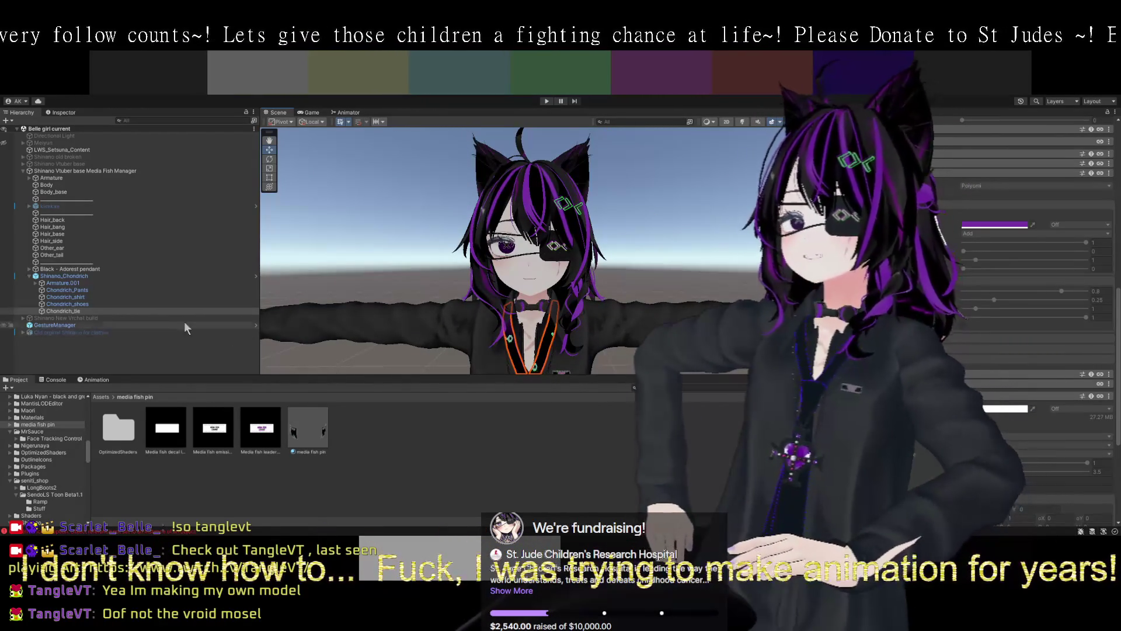
pyautogui.click(91, 379)
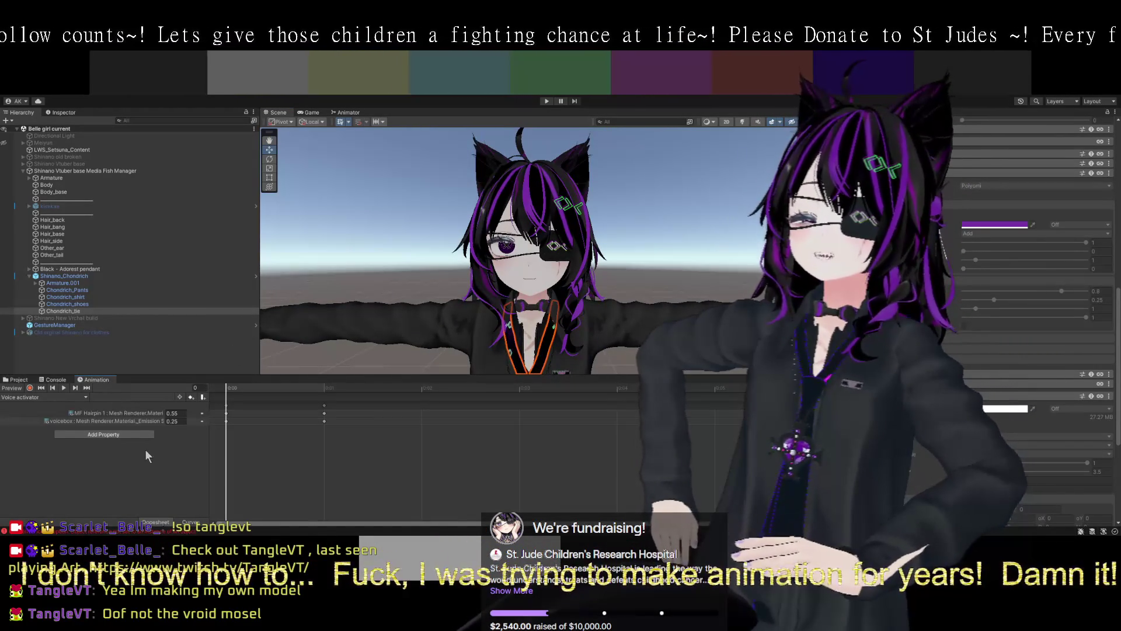
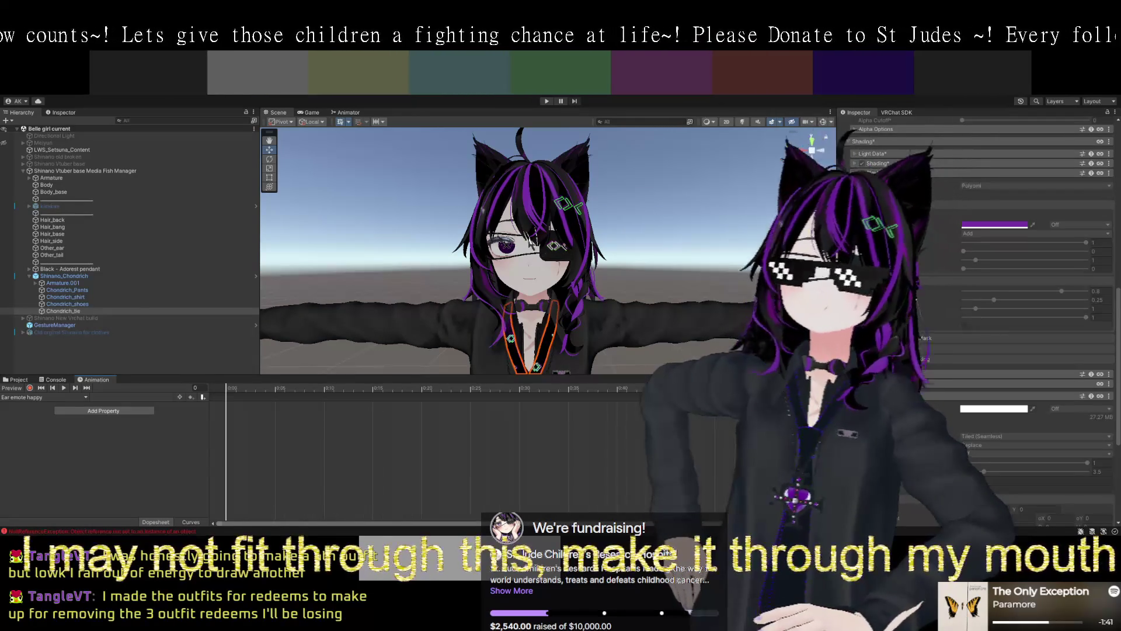
# - Zoom and pan the Scene view to the avatar's chest and tie, then select the avatar root
pyautogui.scroll(2, 527, 238)
pyautogui.moveTo(527, 237)
pyautogui.mouseDown()
pyautogui.moveTo(618, 189)
pyautogui.moveTo(699, 260)
pyautogui.moveTo(583, 251)
pyautogui.moveTo(635, 275)
pyautogui.mouseUp()
pyautogui.scroll(1, 588, 265)
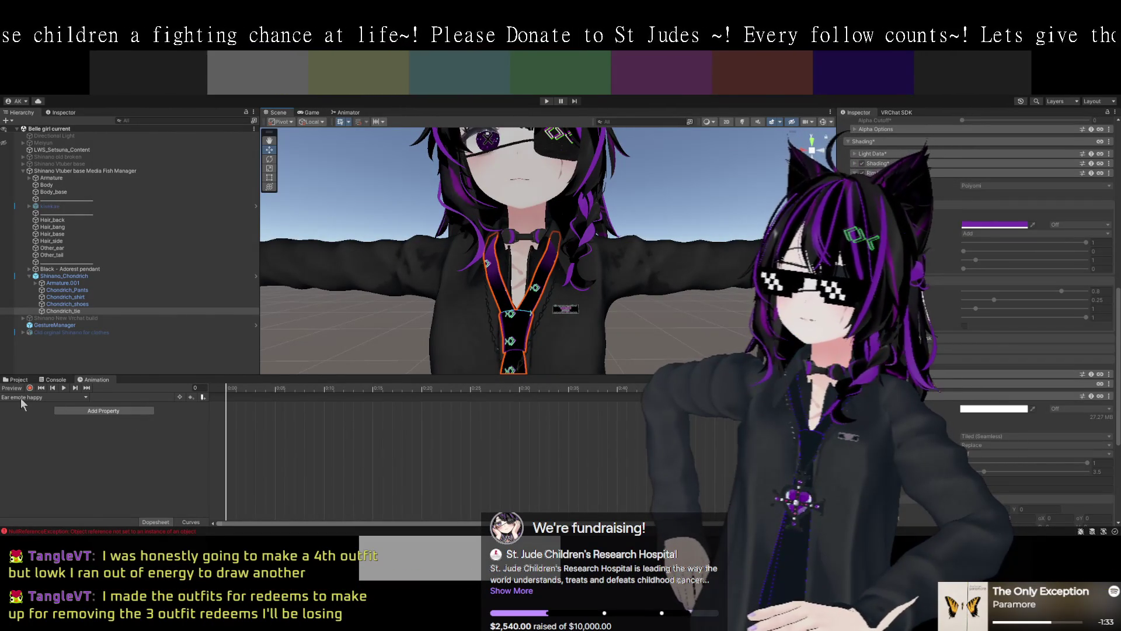
pyautogui.click(168, 436)
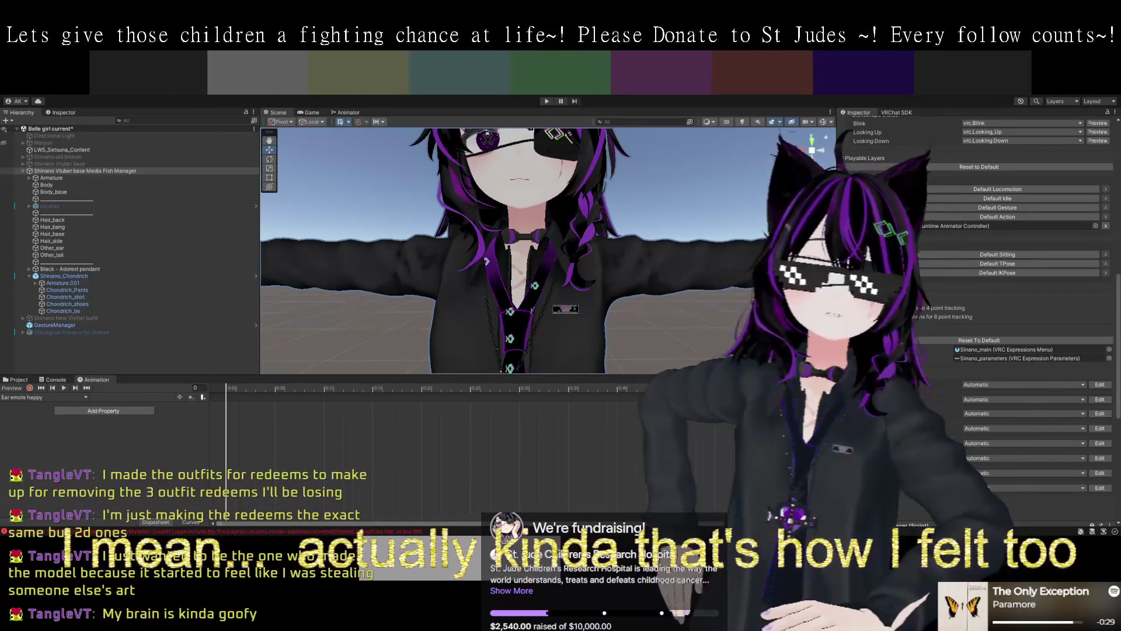
# - Check the VRChat SDK builder, then return to the Inspector and run Export Warudo Mod
pyautogui.click(903, 112)
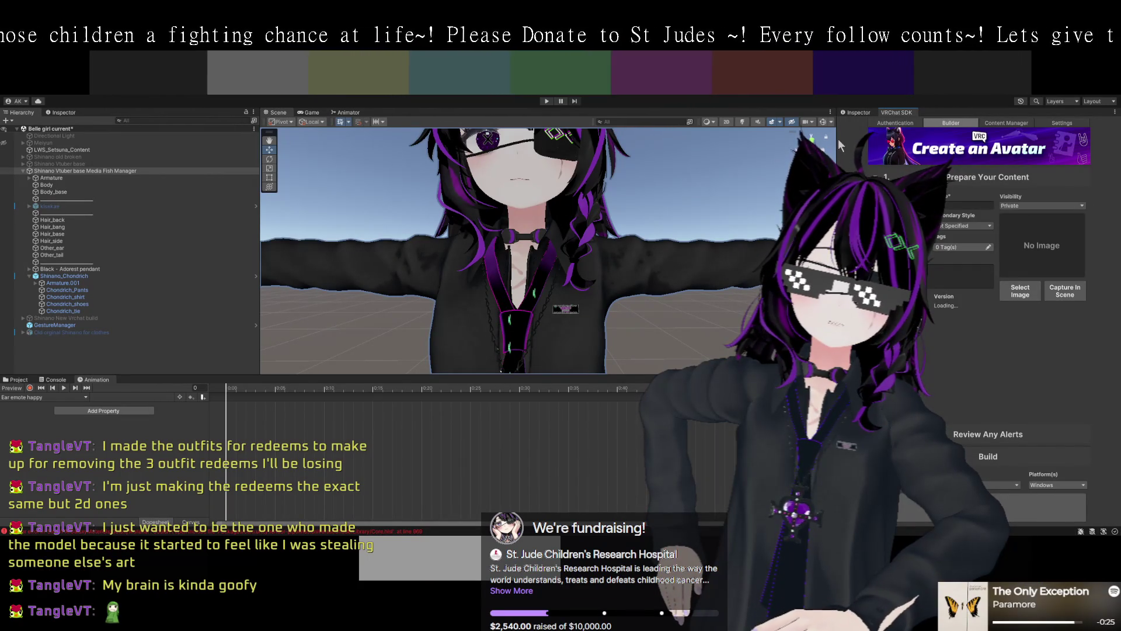
pyautogui.click(856, 113)
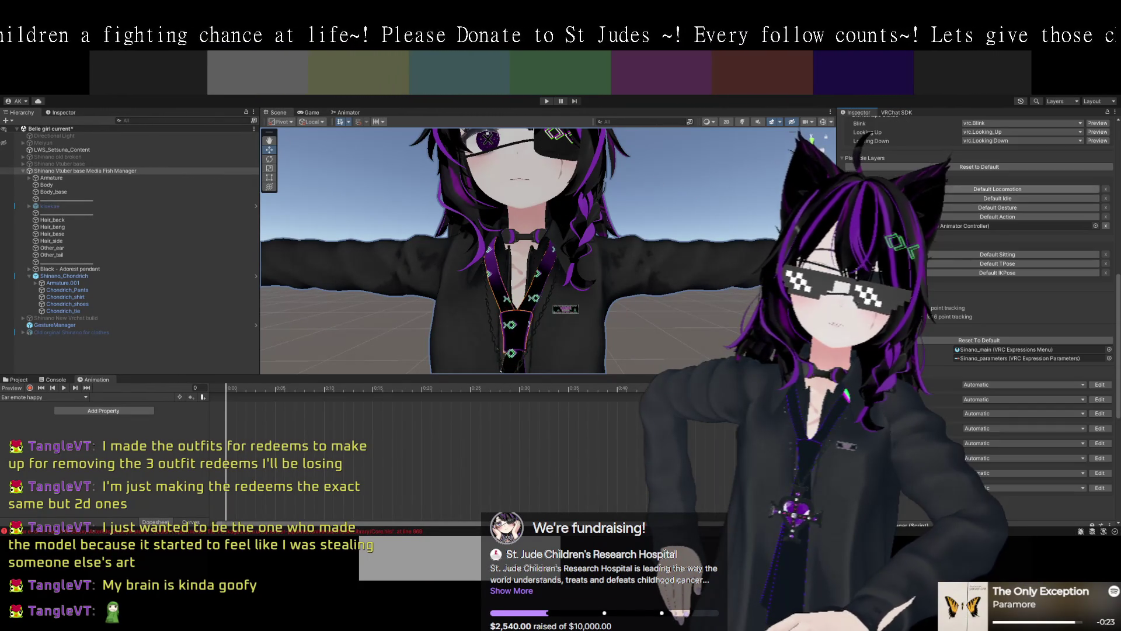
pyautogui.scroll(-2, 972, 369)
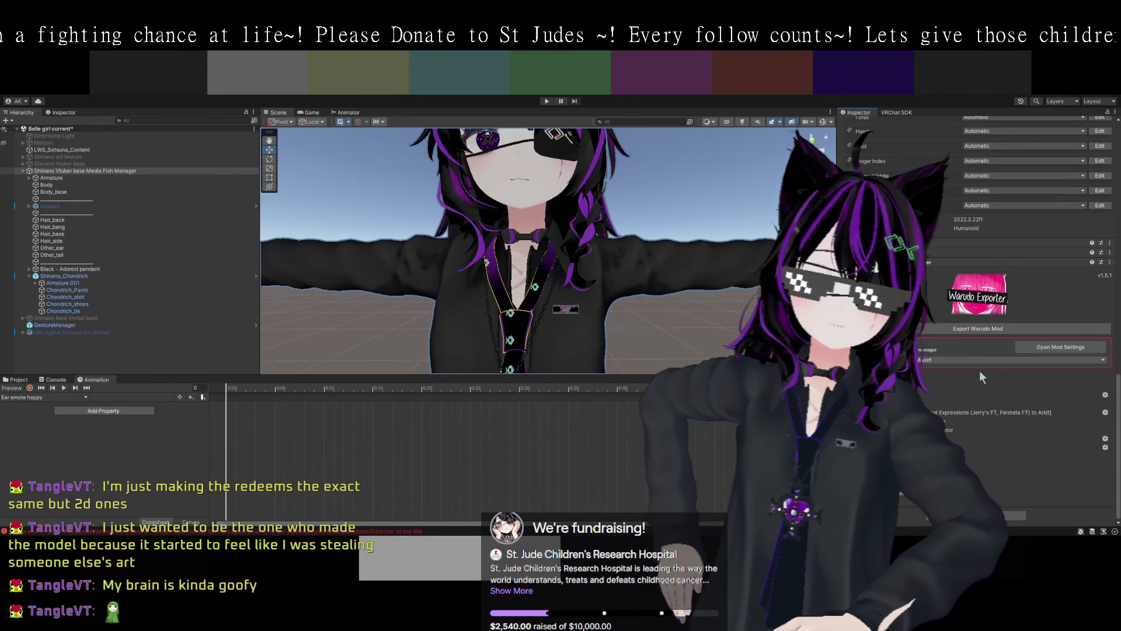
pyautogui.click(992, 328)
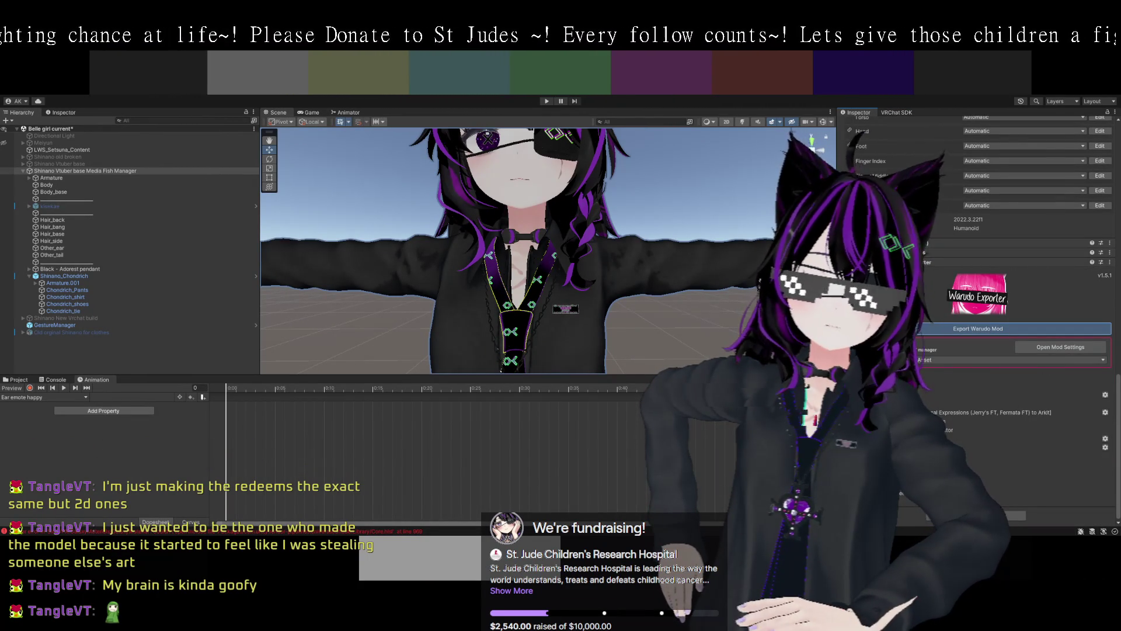